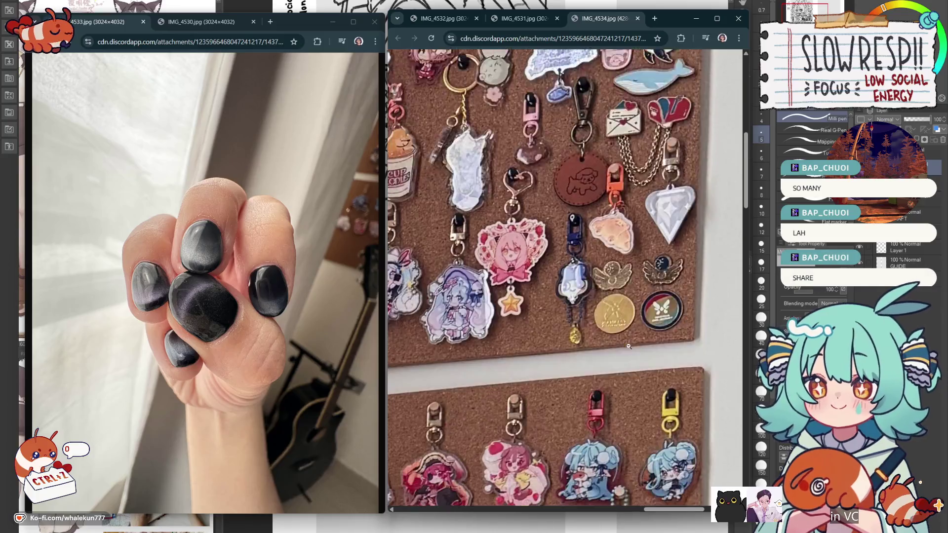
scroll(664, 453, "down", 3)
- Fit the keychain corkboard photo to the window, then zoom into its pins
scroll(665, 453, "left", 3)
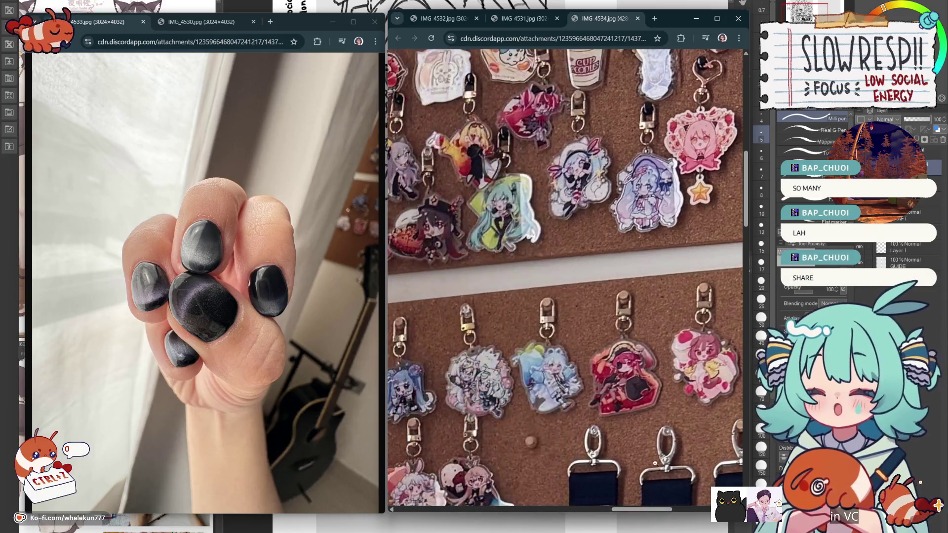
scroll(606, 120, "right", 1)
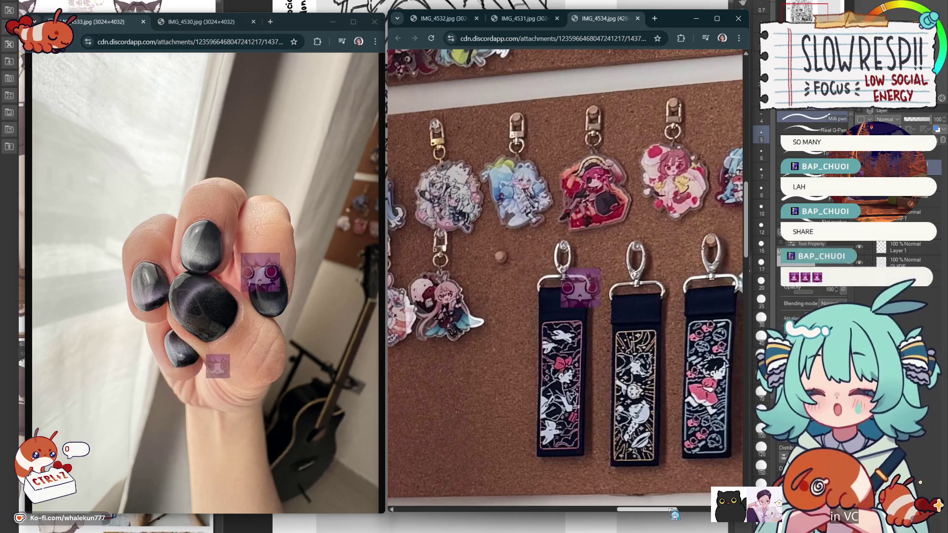
left_click(606, 120)
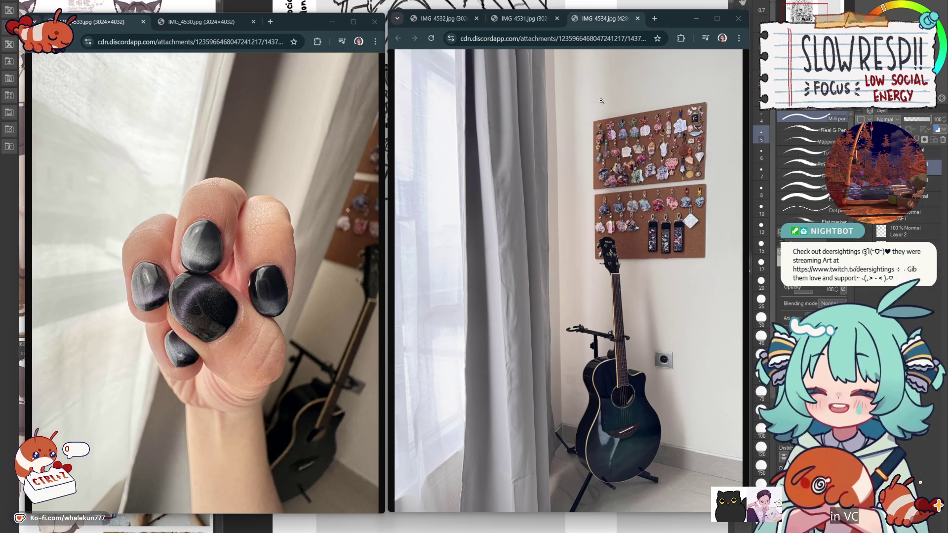
left_click(703, 159)
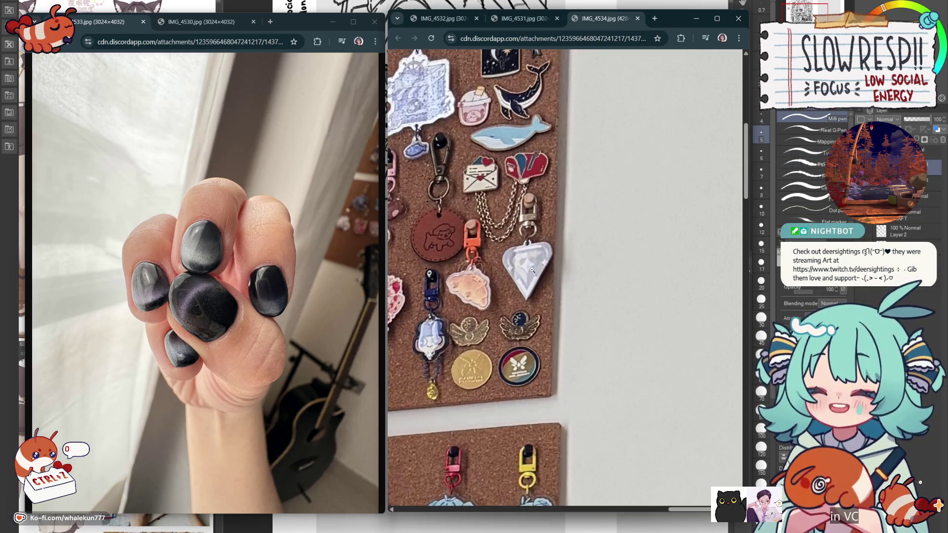
- Return the corkboard photo to full view and show IMG_4531 in the right window
scroll(596, 307, "left", 3)
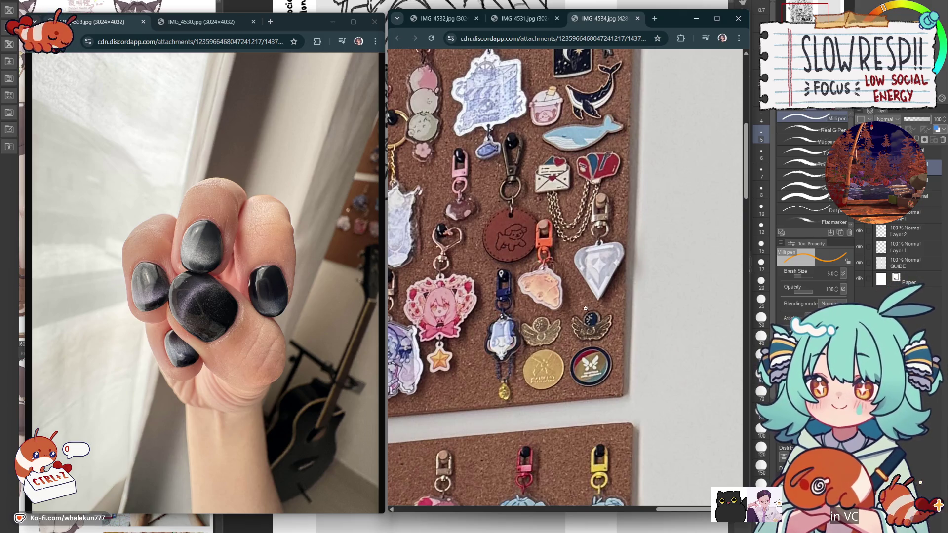
scroll(628, 345, "up", 1)
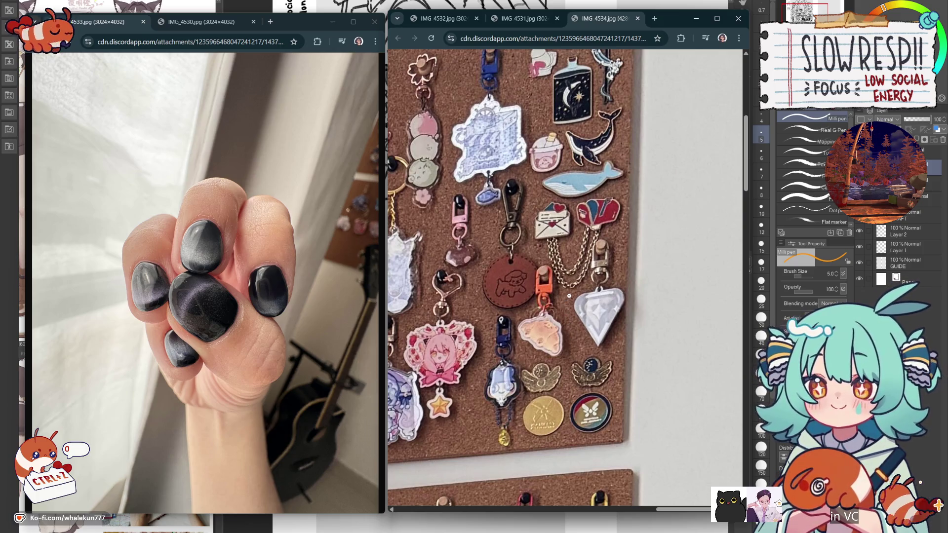
left_click(538, 281)
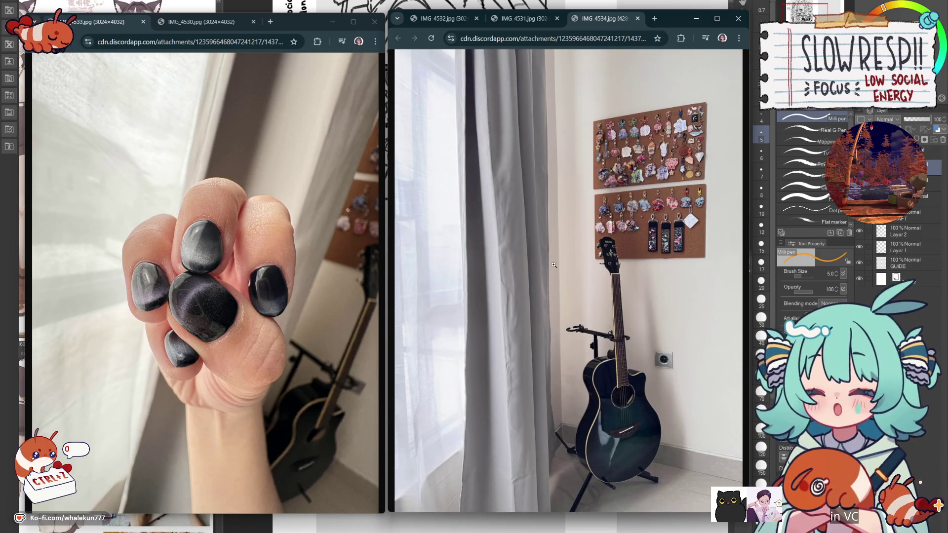
left_click(524, 20)
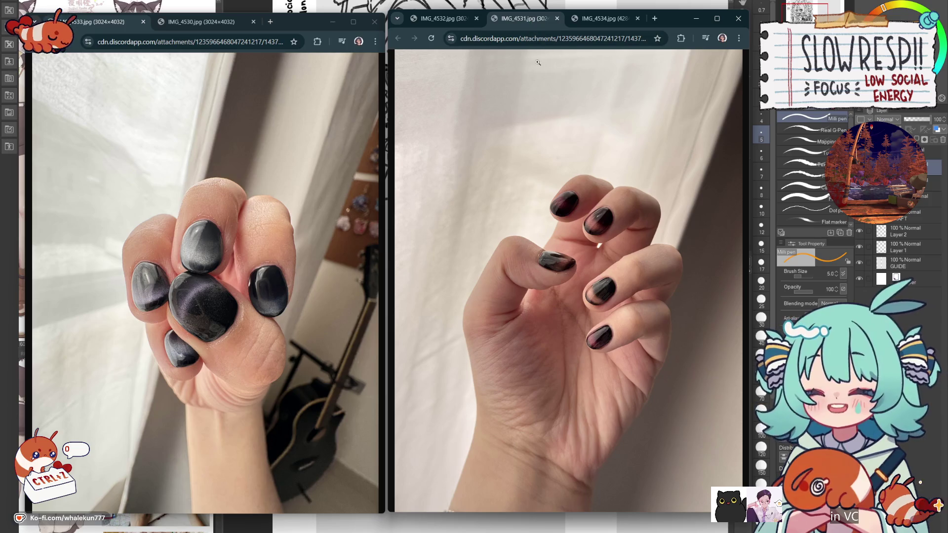
- Show IMG_4530 on the left and zoom in and out on the right photo's nails
left_click(212, 21)
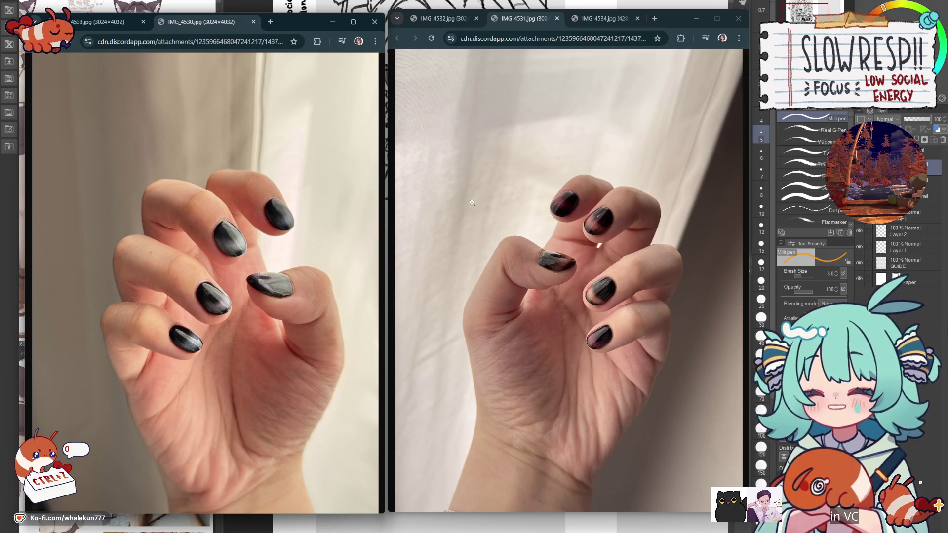
left_click(602, 224)
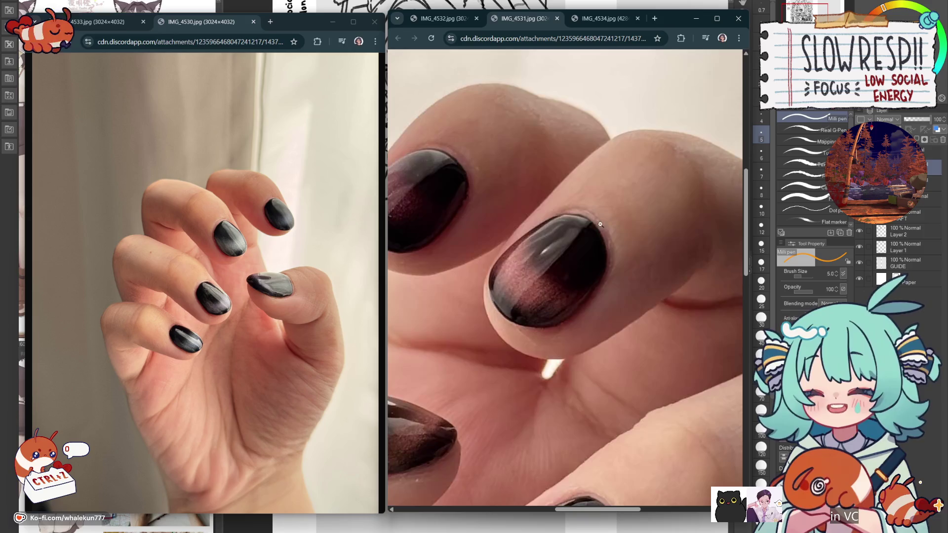
left_click(408, 189)
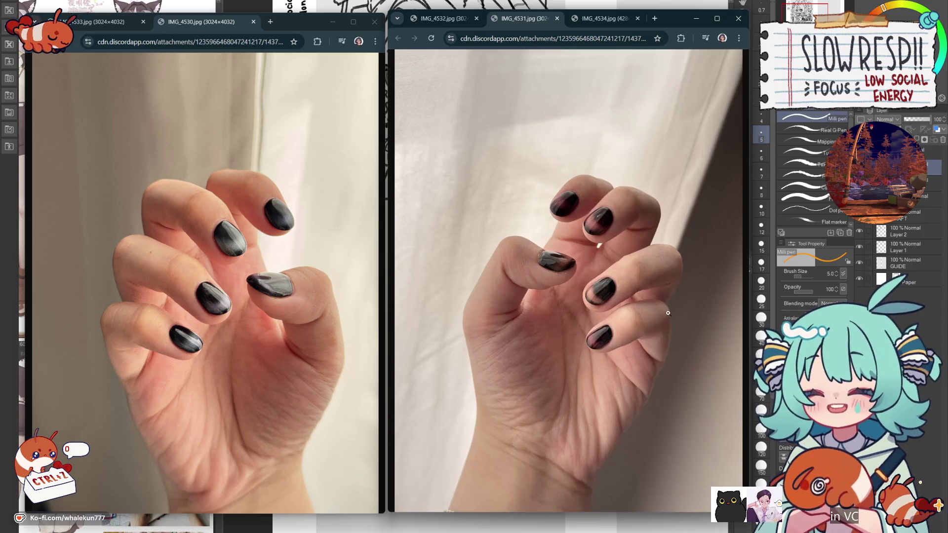
left_click(592, 292)
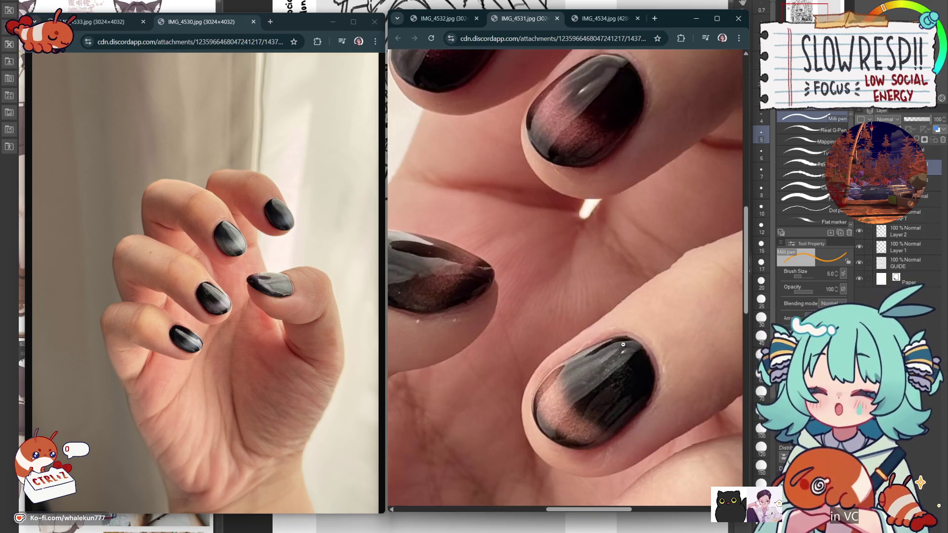
left_click(580, 423)
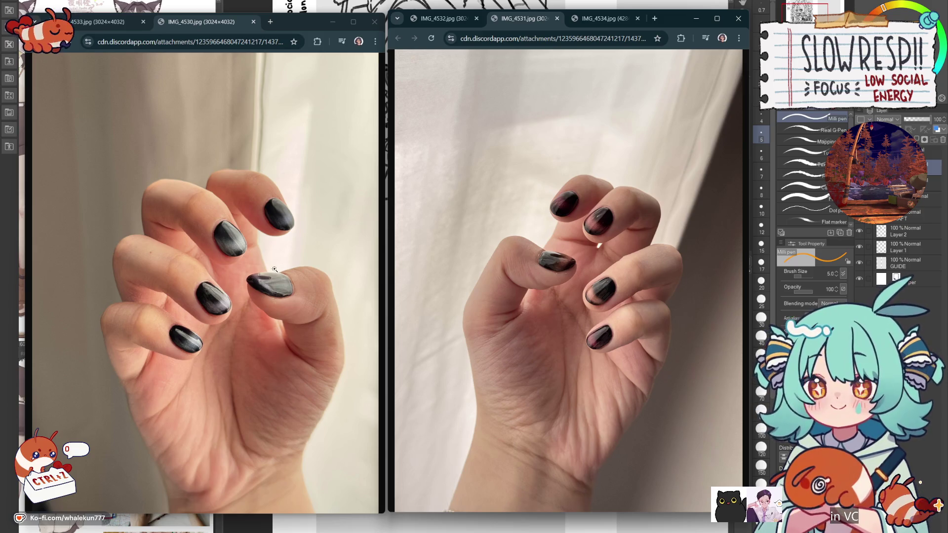
- Zoom into the left photo's nails, switch both windows to other nail photos
left_click(210, 269)
scroll(318, 209, "down", 3)
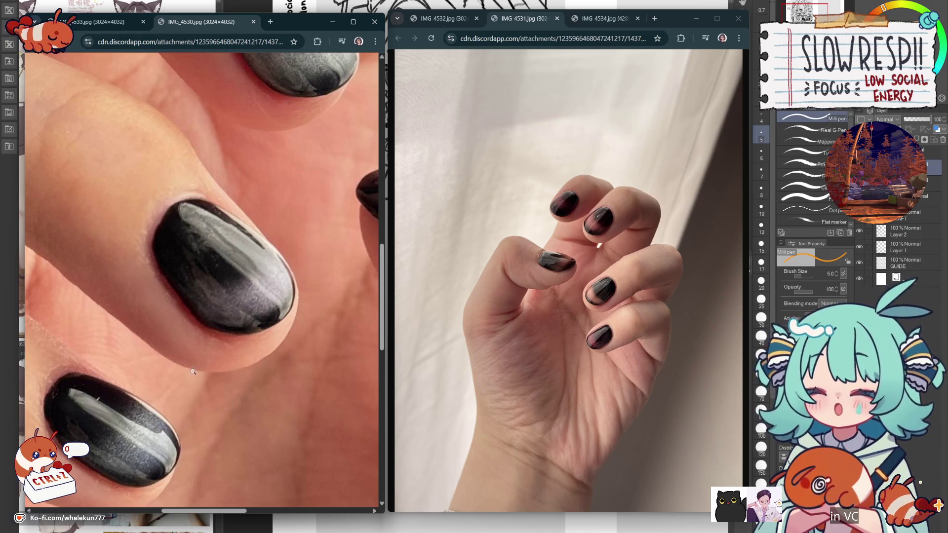
key("ctrl+Tab")
left_click(298, 201)
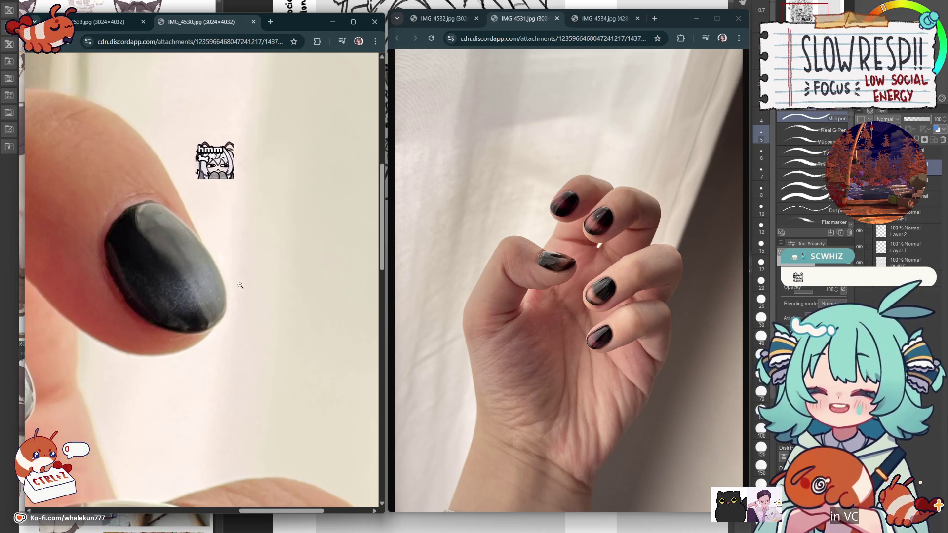
left_click(253, 300)
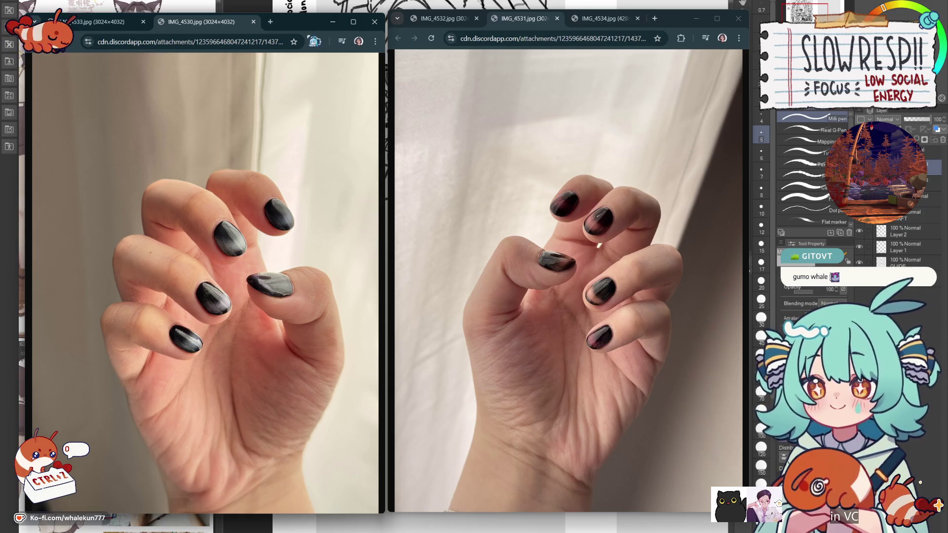
left_click(582, 18)
- Switch the left window back to the fist photo and hide Chrome to reveal the About canvas
left_click(95, 22)
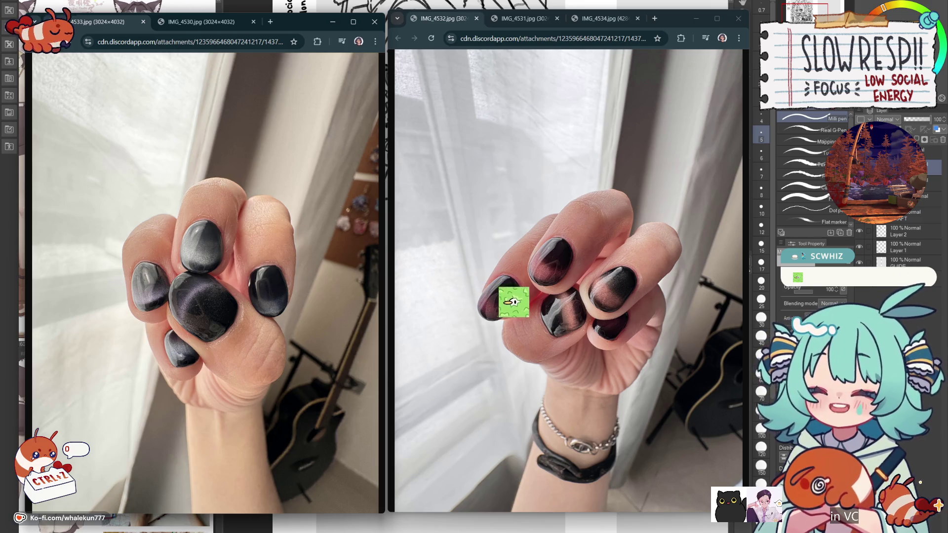
key("alt+Tab")
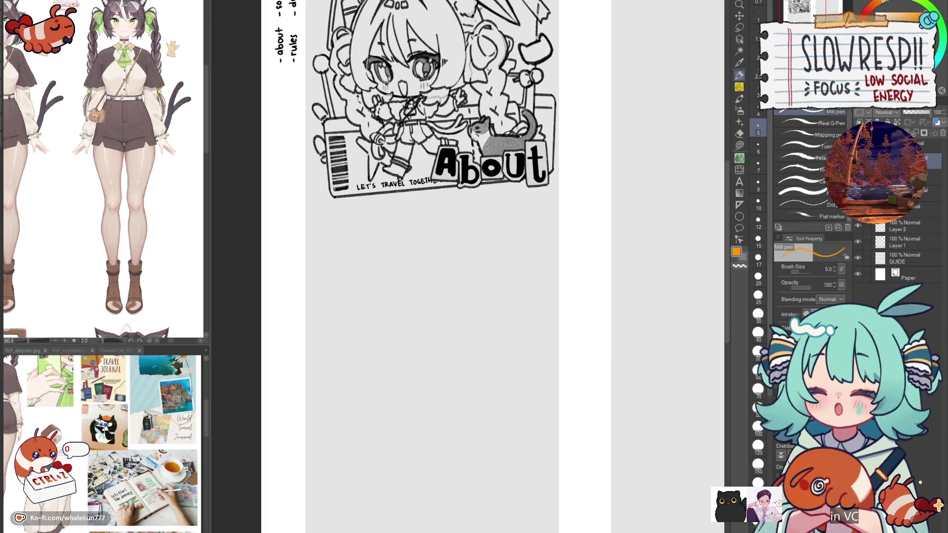
- Bring the gray area below the About header into view with the Milli pen at size 15
key("p")
left_click_drag(455, 265, 478, 367)
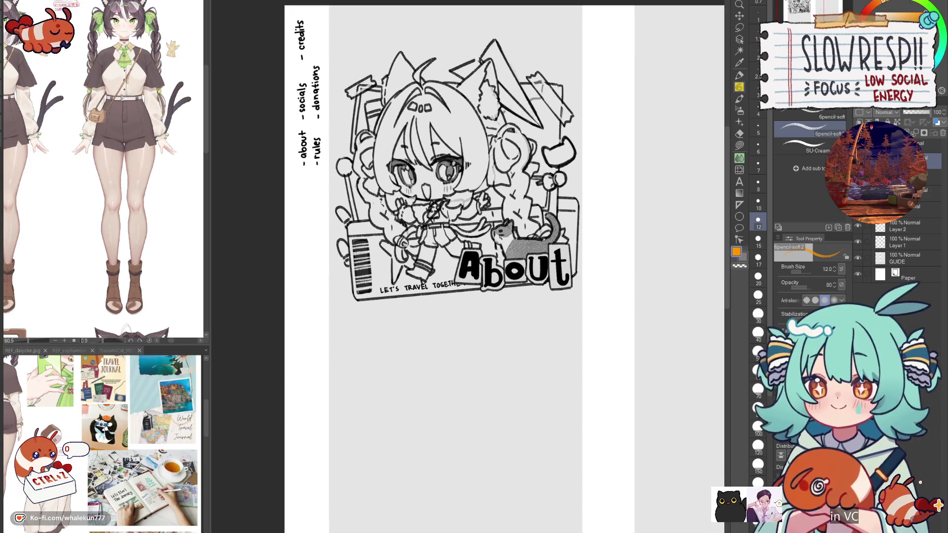
left_click_drag(558, 379, 543, 239)
key("p")
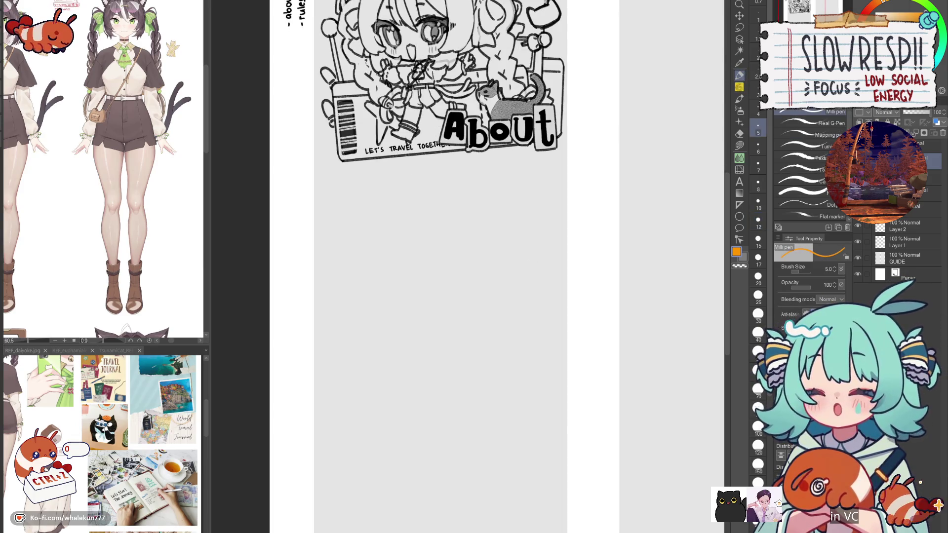
scroll(466, 250, "up", 2)
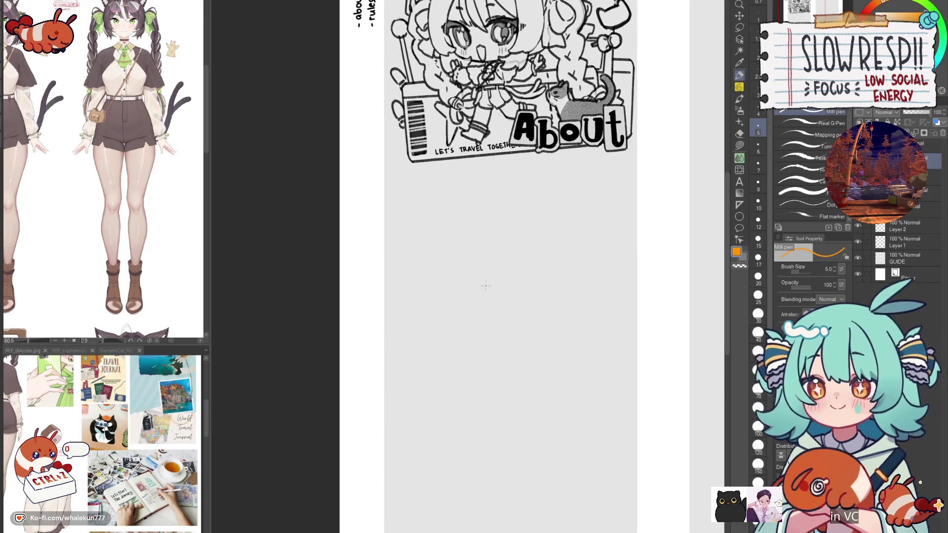
mouse_move(466, 250)
left_mouse_down()
mouse_move(404, 324)
mouse_move(442, 307)
mouse_move(404, 320)
left_mouse_up()
scroll(402, 320, "up", 2)
key("bracketright")
key("bracketright")
key("bracketright")
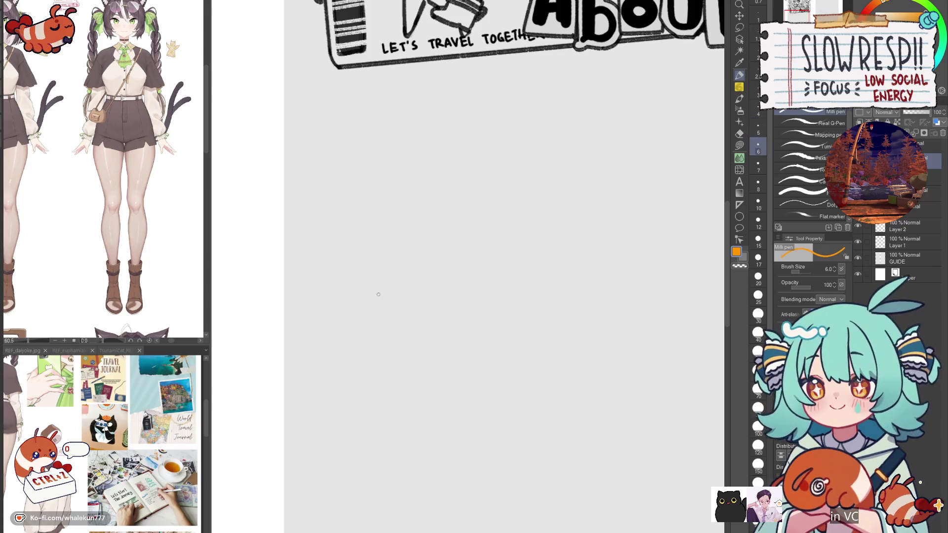
key("bracketright")
key("bracketright")
- Switch to black and draw a letter P below the header, retrying its bowl
left_click_drag(384, 273, 385, 307)
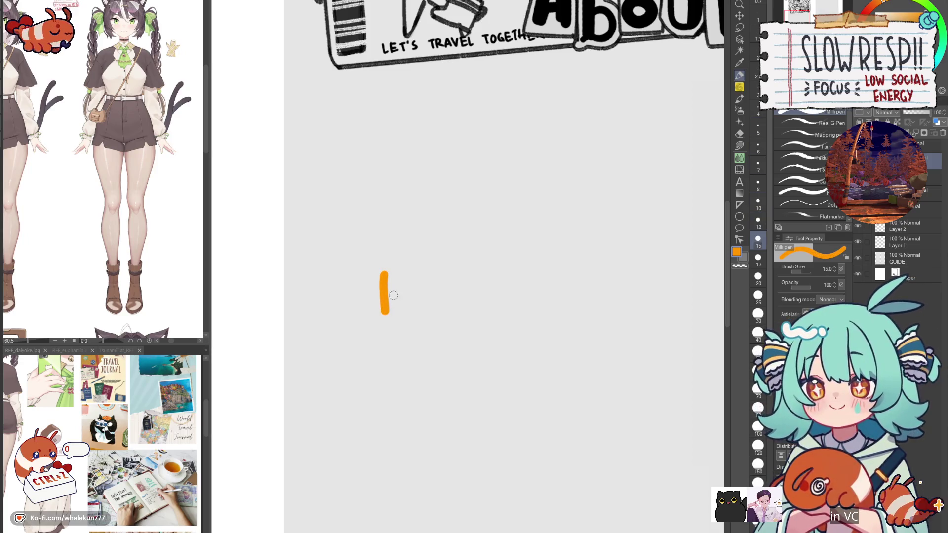
key("ctrl+z")
key("x")
mouse_move(375, 281)
left_mouse_down()
mouse_move(376, 322)
mouse_move(381, 277)
mouse_move(396, 302)
mouse_move(379, 308)
left_mouse_up()
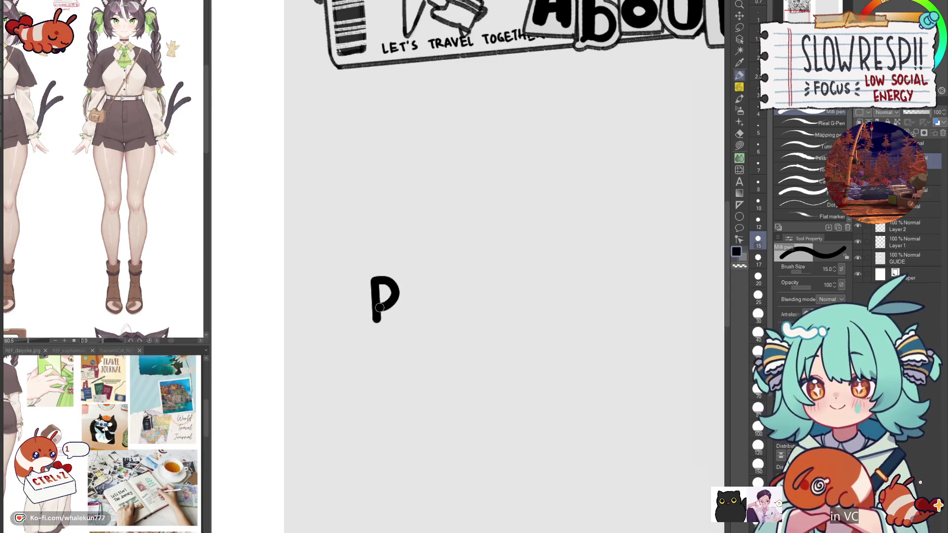
scroll(394, 300, "up", 1)
key("ctrl+z")
mouse_move(371, 271)
left_mouse_down()
mouse_move(439, 282)
mouse_move(415, 313)
left_mouse_up()
key("ctrl+z")
mouse_move(408, 269)
left_mouse_down()
mouse_move(439, 295)
mouse_move(417, 312)
left_mouse_up()
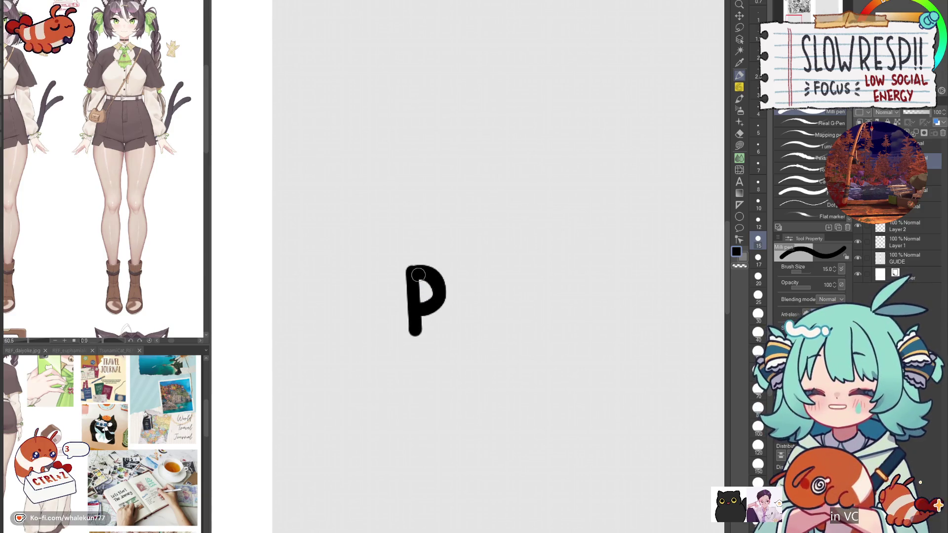
- Redraw and refine the P's stem, then reduce the brush size to 7
key("ctrl+z")
left_click_drag(409, 269, 416, 336)
key("ctrl+z")
key("ctrl+z")
left_click_drag(409, 269, 416, 336)
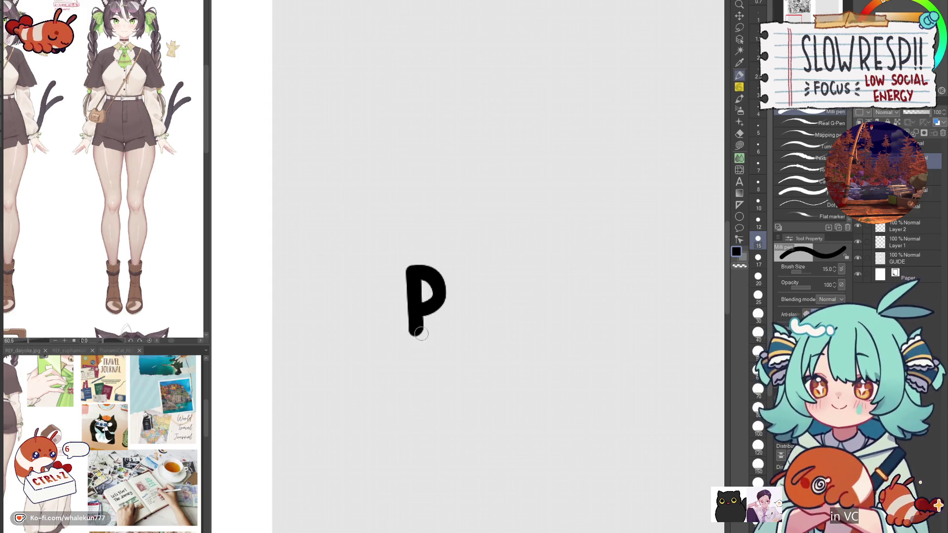
left_click_drag(412, 275, 417, 340)
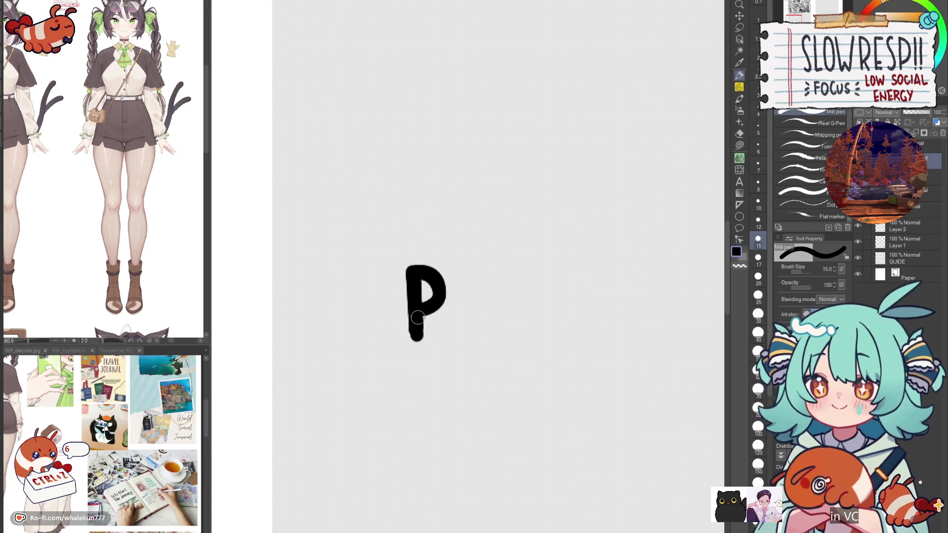
key("ctrl+z")
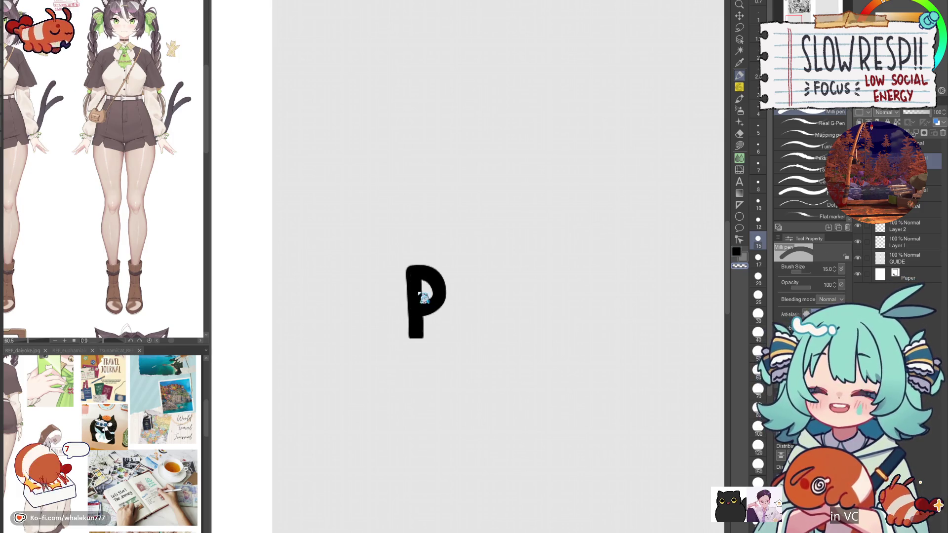
key("ctrl+z")
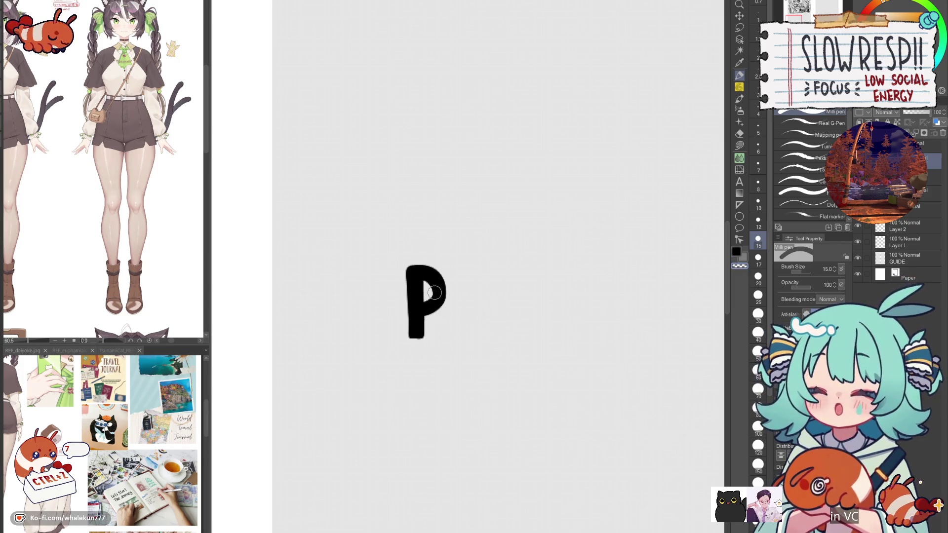
key("bracketleft")
key("bracketleft")
key("bracketleft")
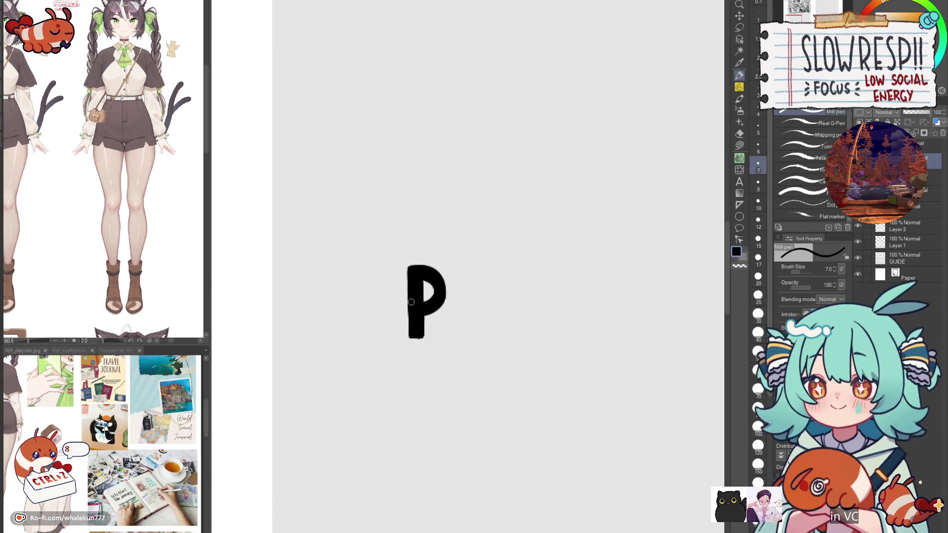
left_click_drag(439, 298, 412, 286)
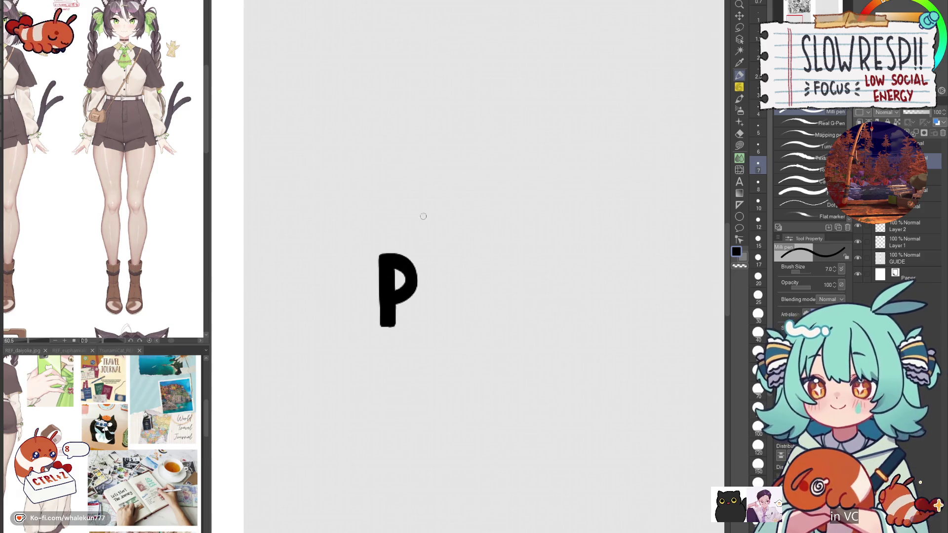
- Redraw the R's diagonal leg and slim its stem with the transparent colour
key("ctrl+z")
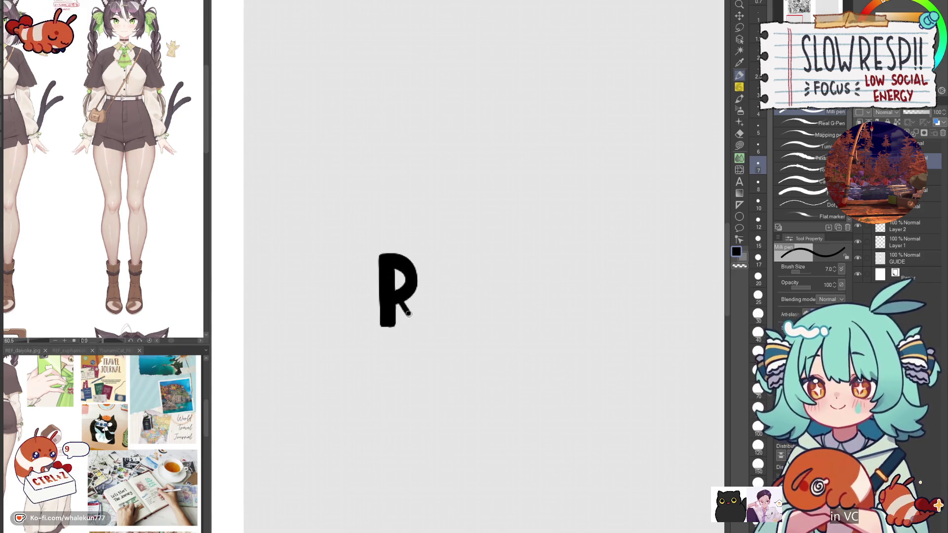
mouse_move(414, 293)
left_mouse_down()
mouse_move(432, 315)
mouse_move(423, 314)
mouse_move(434, 310)
mouse_move(423, 311)
mouse_move(431, 323)
left_mouse_up()
key("ctrl+z")
key("c")
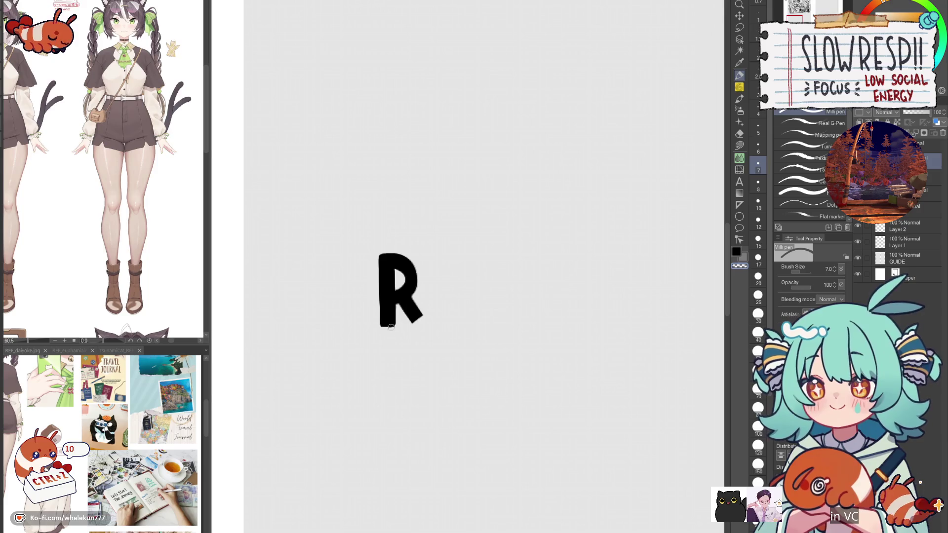
left_click_drag(378, 249, 376, 313)
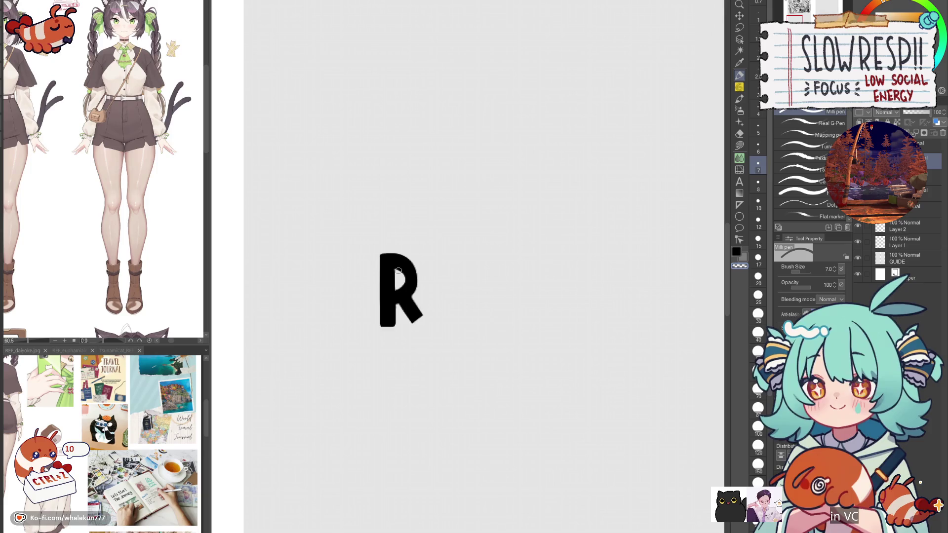
key("c")
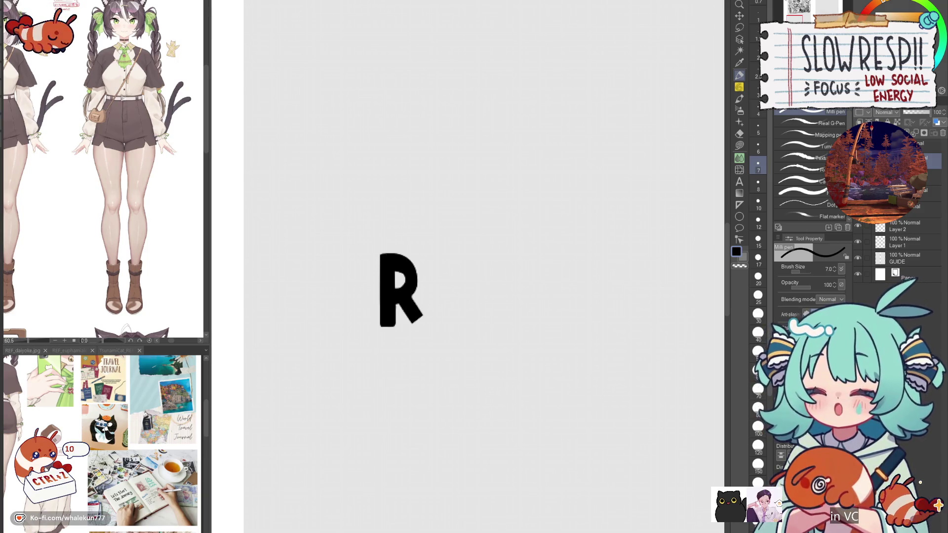
- Switch to the soft pencil at size 10 and scale up the R with Ctrl+T
left_click(743, 90)
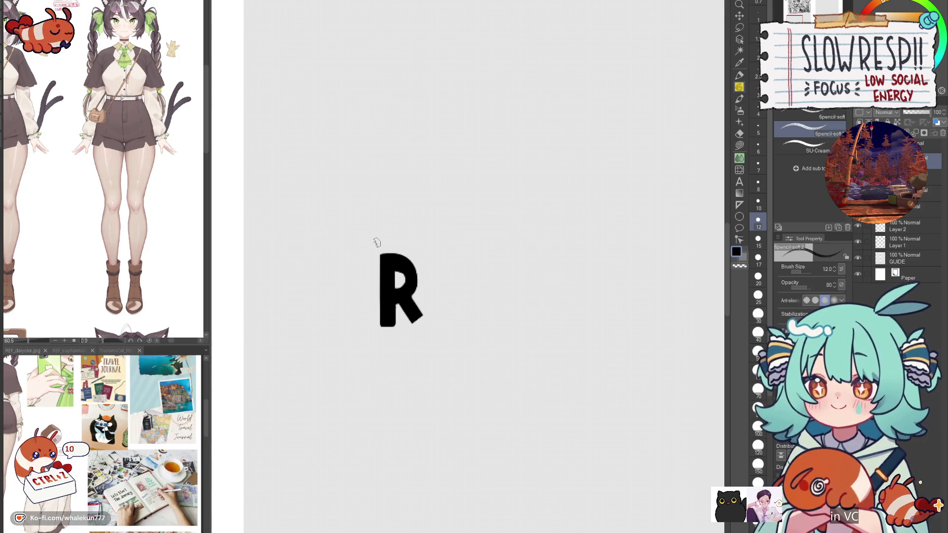
key("bracketleft")
left_click_drag(366, 240, 419, 239)
scroll(419, 238, "down", 3)
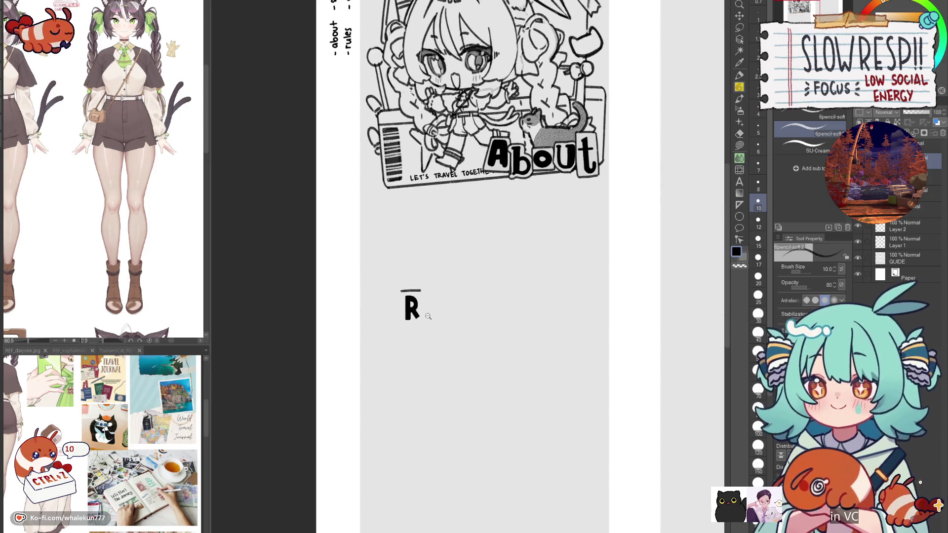
key("ctrl+z")
key("ctrl+t")
mouse_move(418, 328)
left_mouse_down()
mouse_move(438, 344)
mouse_move(404, 315)
left_mouse_up()
key("Return")
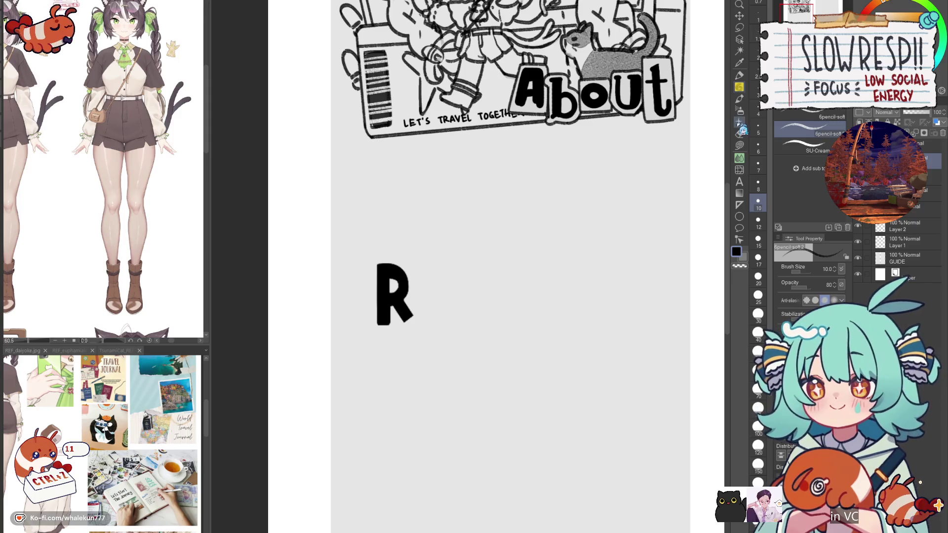
- Draw the top line of the R's box, trying brush sizes 15 and 12
left_click_drag(451, 283, 457, 287)
left_click_drag(371, 257, 427, 258)
key("bracketright")
key("ctrl+z")
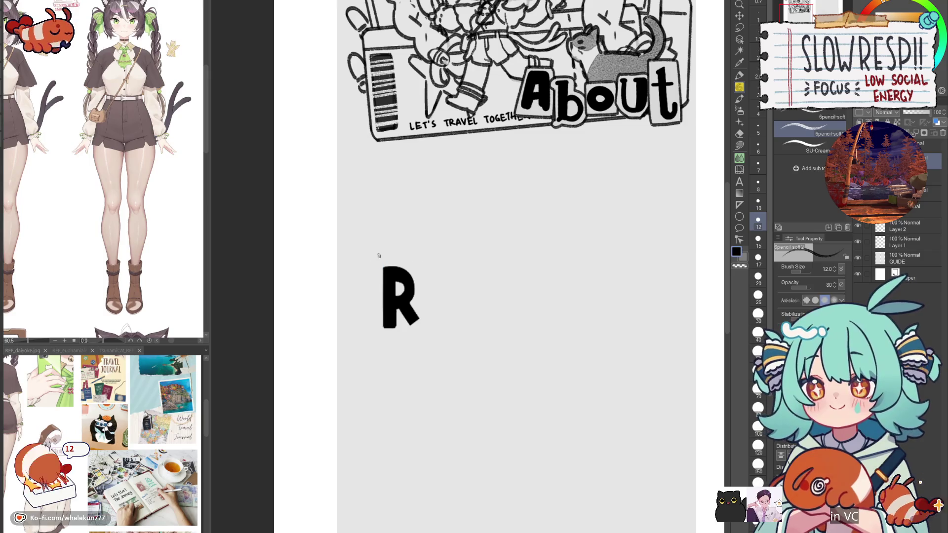
key("bracketright")
mouse_move(371, 255)
left_mouse_down()
mouse_move(424, 254)
mouse_move(374, 327)
mouse_move(378, 343)
left_mouse_up()
key("ctrl+z")
key("ctrl+z")
key("bracketleft")
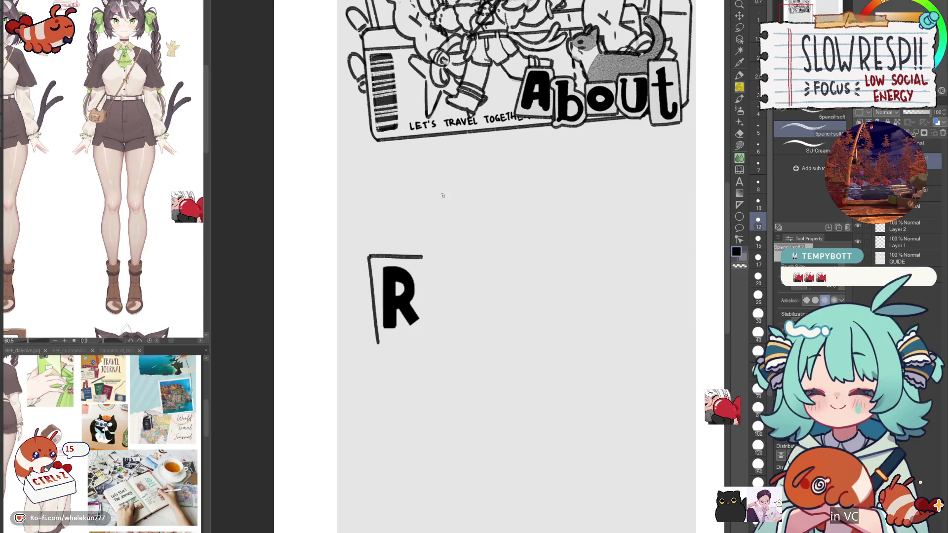
- Pencil the side and bottom edges closing the R's box, flipping the view to check proportions
mouse_move(421, 256)
left_mouse_down()
mouse_move(429, 329)
mouse_move(379, 343)
left_mouse_up()
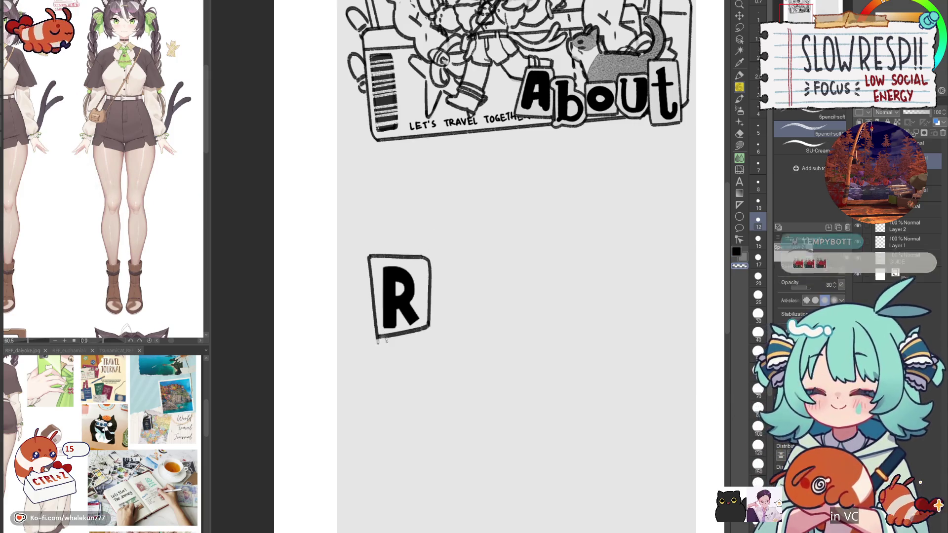
key("ctrl+z")
key("ctrl+z")
key("ctrl+z")
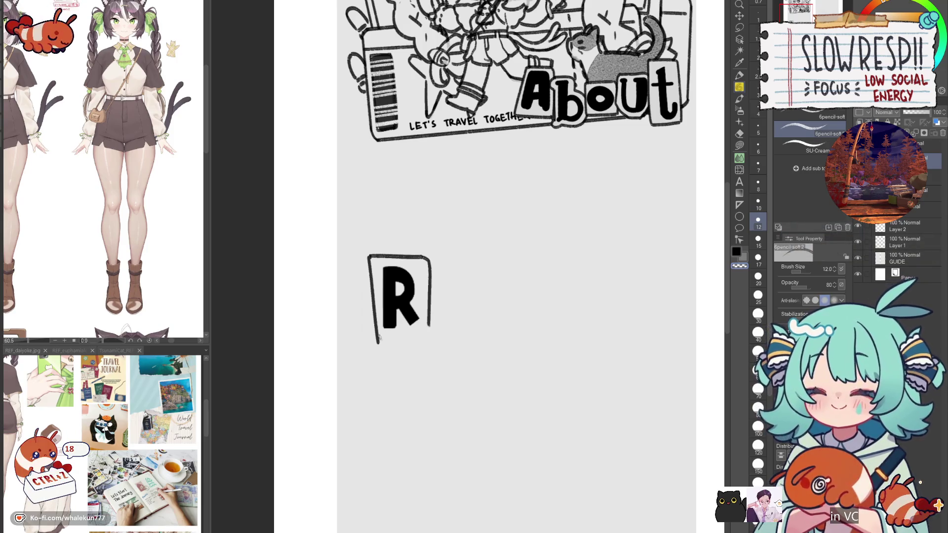
key("ctrl+z")
left_click_drag(377, 340, 430, 326)
key("ctrl+z")
key("ctrl+z")
key("ctrl+z")
key("c")
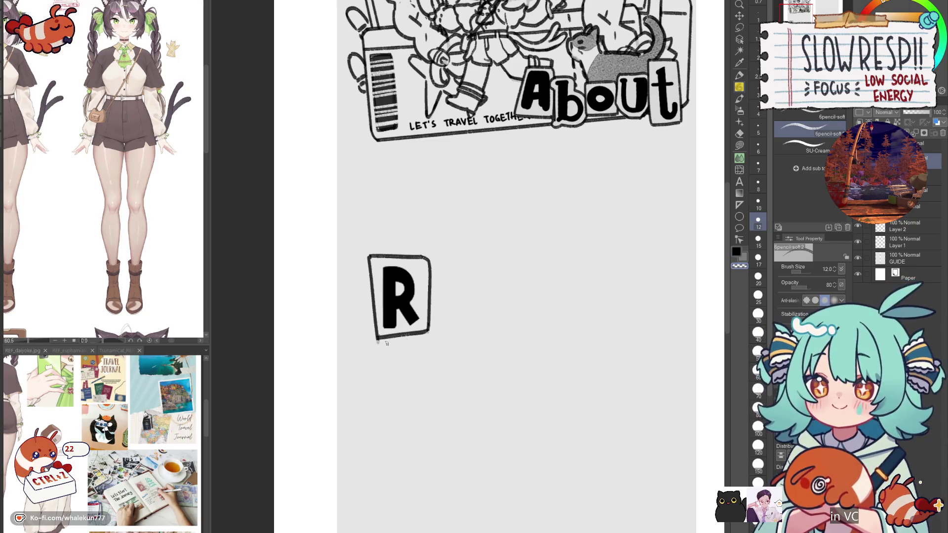
key("h")
key("h")
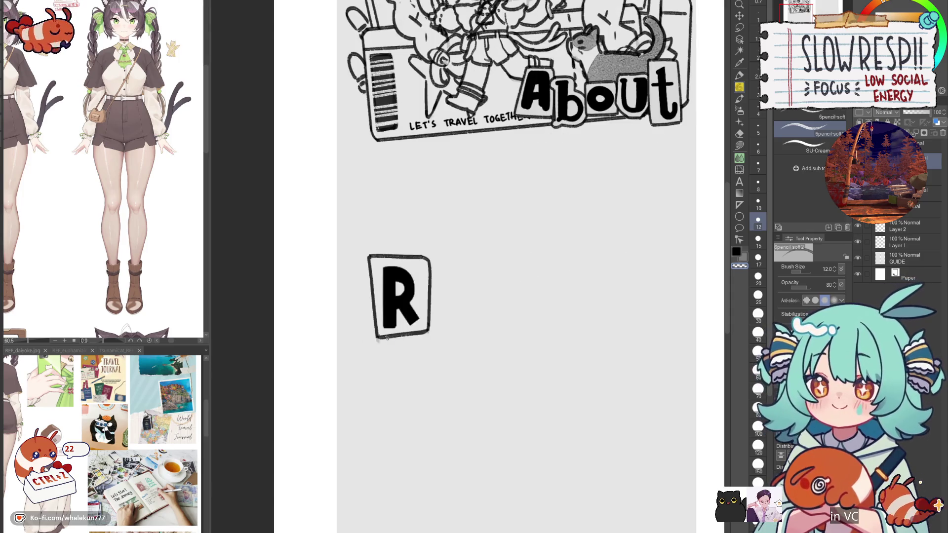
- Switch to the Milli pen, recentre on the boxed R, add a new layer, and set size 10
key("p")
left_click_drag(500, 308, 497, 313)
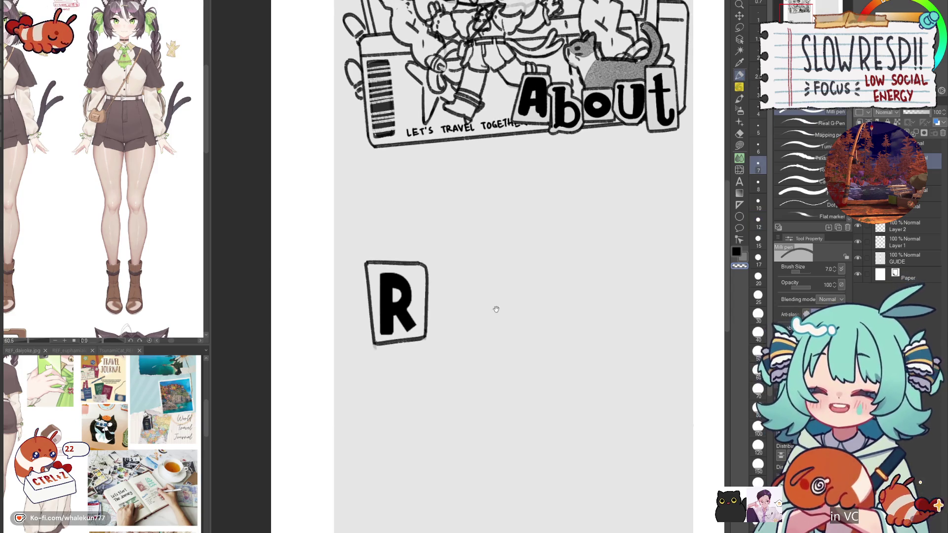
left_click_drag(464, 341, 457, 362)
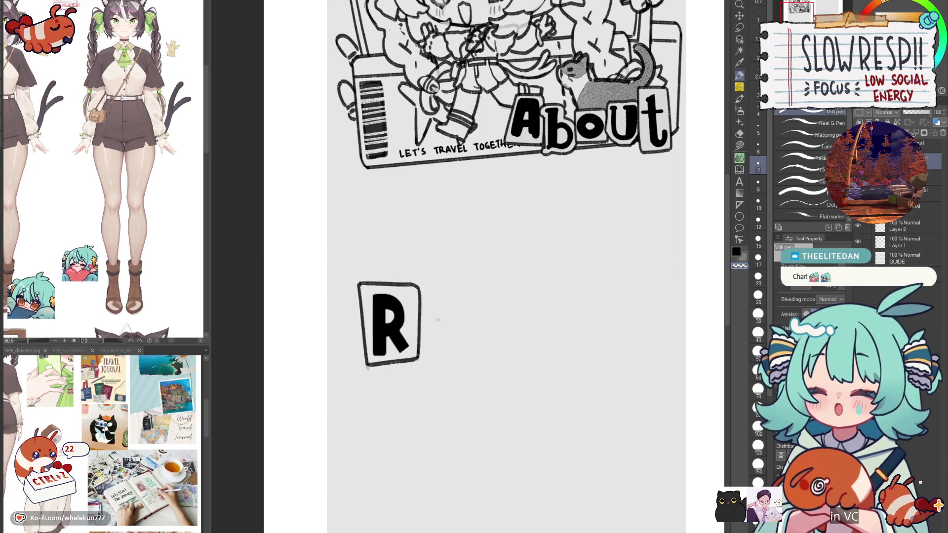
key("ctrl+shift+n")
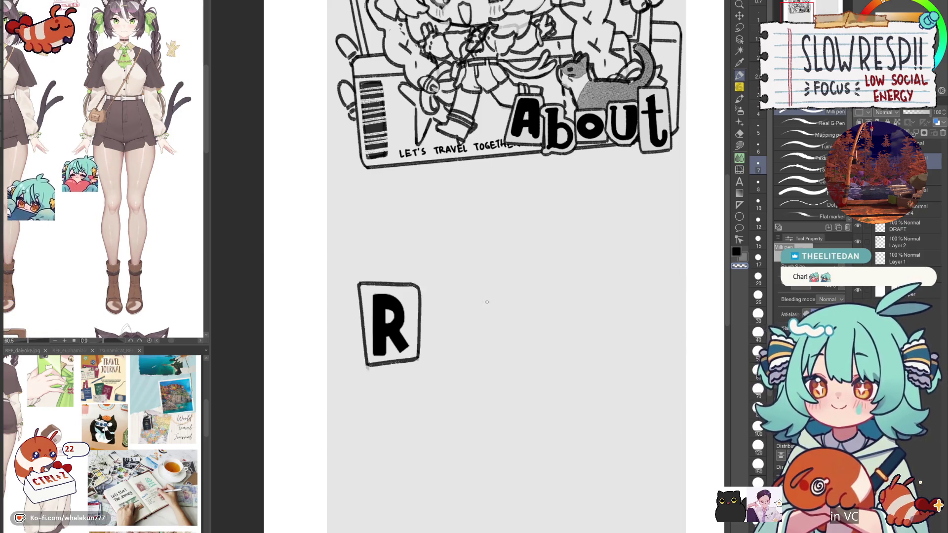
key("bracketright")
key("bracketright")
- Draw the left stem of the lowercase u and tidy its foot
mouse_move(425, 321)
left_mouse_down()
mouse_move(440, 321)
mouse_move(428, 342)
mouse_move(445, 358)
left_mouse_up()
left_click_drag(437, 321, 440, 353)
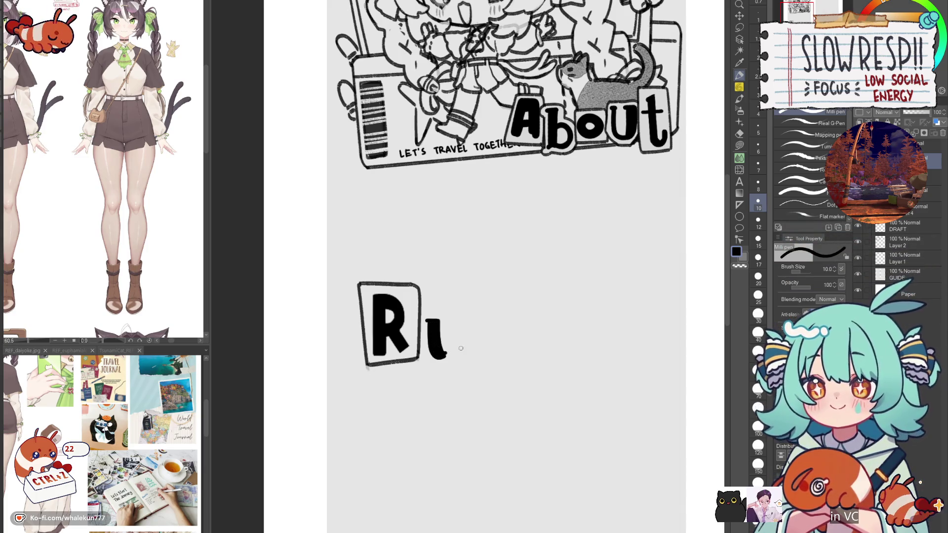
key("c")
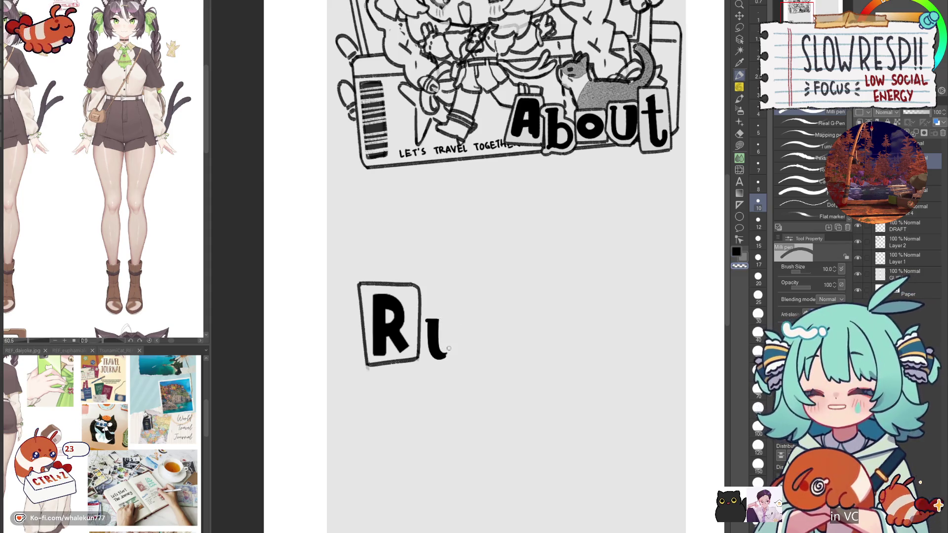
key("c")
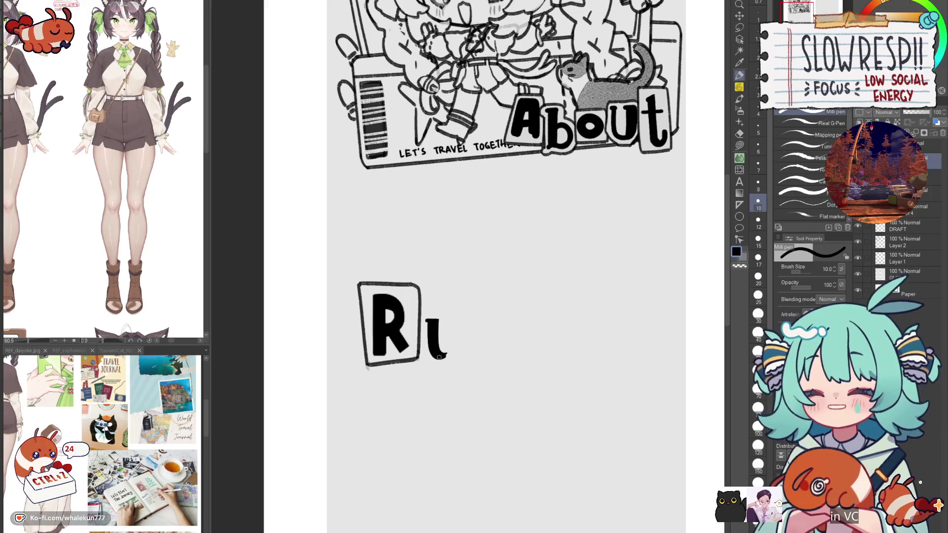
mouse_move(434, 355)
left_mouse_down()
mouse_move(454, 360)
mouse_move(452, 352)
left_mouse_up()
key("ctrl+z")
key("ctrl+z")
key("c")
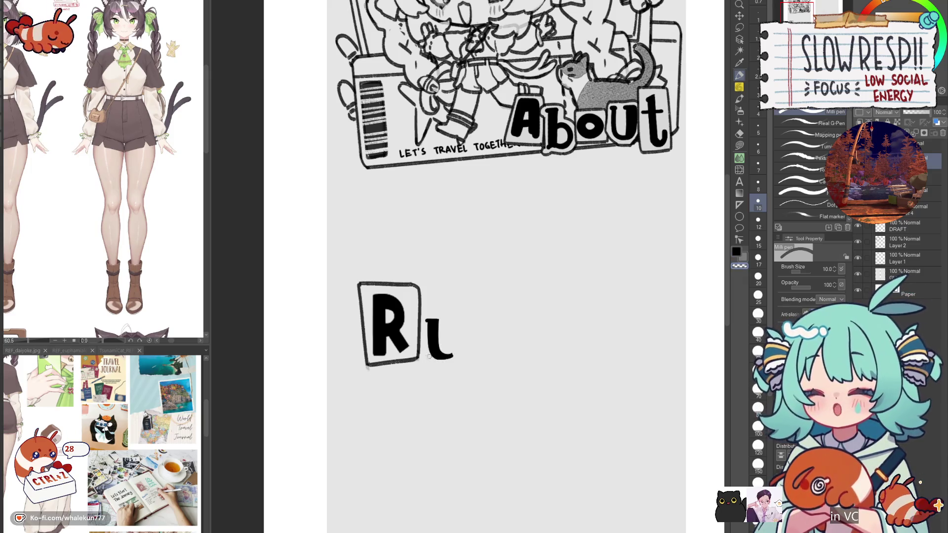
key("ctrl+z")
left_click_drag(433, 359, 444, 360)
key("ctrl+z")
key("ctrl+z")
- Draw the u's right stem, clean its bottom curve, and pencil the top edge of its box
scroll(439, 351, "up", 3)
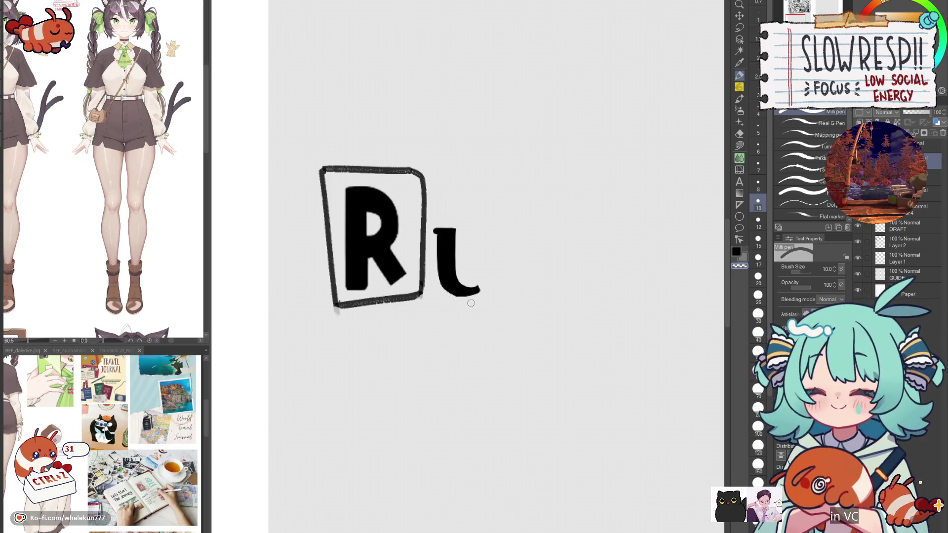
left_click_drag(460, 289, 504, 317)
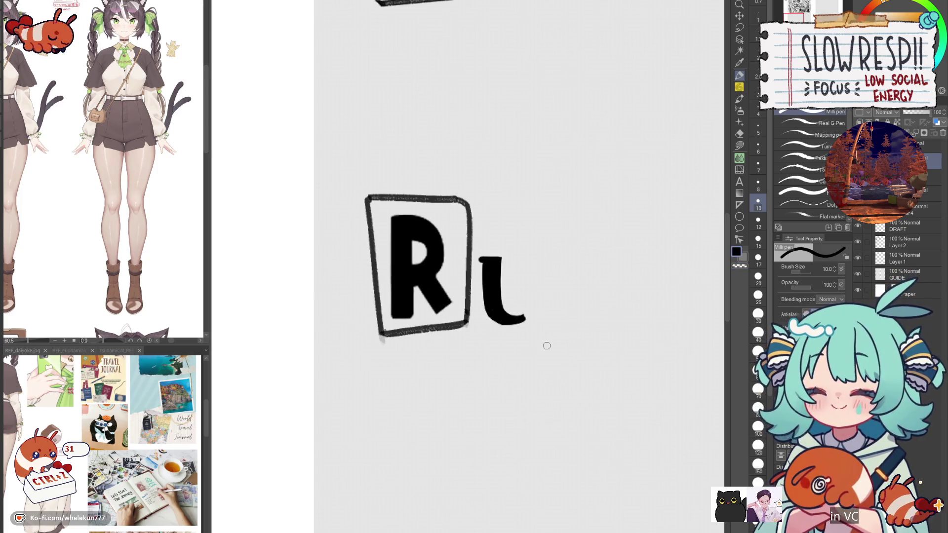
mouse_move(524, 260)
left_mouse_down()
mouse_move(543, 259)
mouse_move(529, 278)
mouse_move(524, 317)
left_mouse_up()
key("ctrl+z")
key("ctrl+z")
left_click_drag(539, 264, 530, 318)
key("c")
left_click_drag(485, 315, 513, 325)
key("c")
left_click(739, 86)
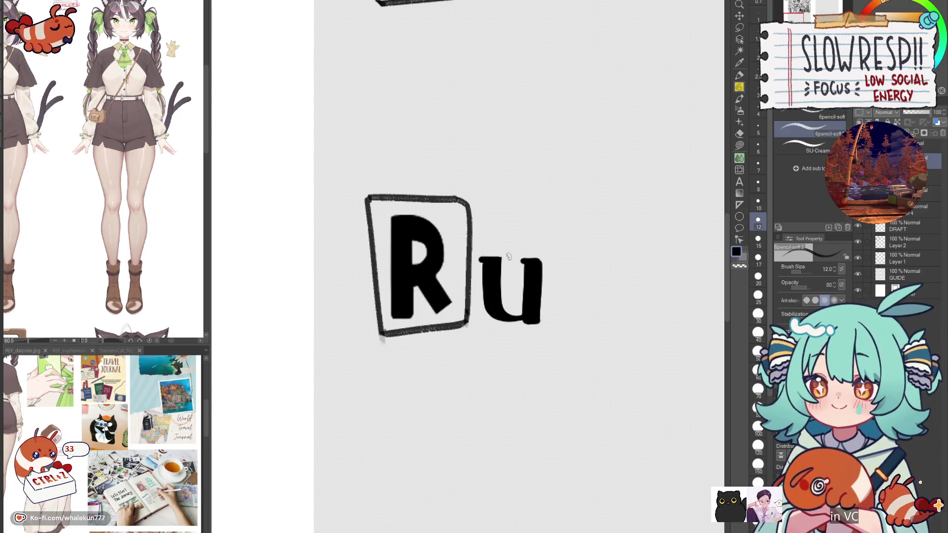
mouse_move(474, 242)
left_mouse_down()
mouse_move(553, 243)
mouse_move(464, 267)
mouse_move(466, 324)
mouse_move(545, 334)
left_mouse_up()
- Pencil the top, sides and bottom of a box around the u
key("ctrl+z")
left_click_drag(552, 240, 552, 326)
key("ctrl+z")
key("ctrl+z")
left_click_drag(479, 334, 544, 335)
left_click_drag(552, 246, 547, 331)
key("ctrl+z")
key("ctrl+z")
key("ctrl+z")
mouse_move(467, 239)
left_mouse_down()
mouse_move(469, 337)
mouse_move(549, 337)
left_mouse_up()
mouse_move(550, 243)
left_mouse_down()
mouse_move(553, 336)
mouse_move(518, 362)
mouse_move(517, 338)
mouse_move(516, 354)
mouse_move(513, 346)
left_mouse_up()
- Shrink the boxed u against the R's box and erase the overlapping border
key("k")
key("ctrl+t")
key("Return")
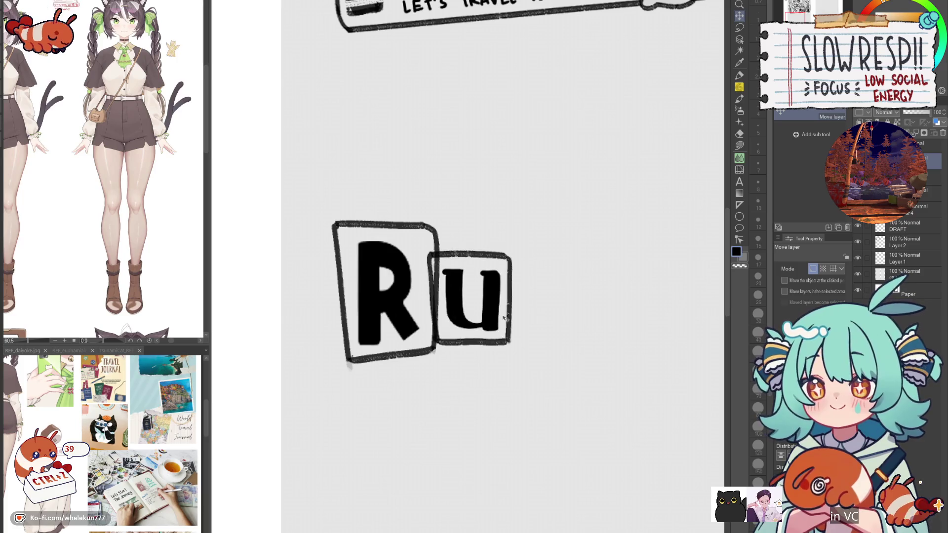
key("e")
left_click_drag(436, 259, 437, 311)
scroll(437, 311, "down", 5)
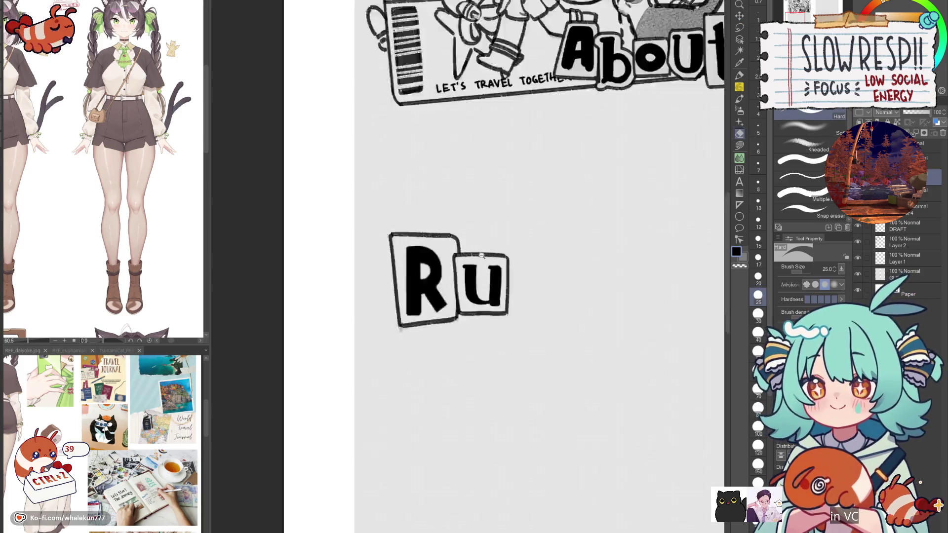
scroll(506, 313, "up", 3)
key("p")
- Draw the stroke and top bar starting the next letter
scroll(565, 395, "left", 3)
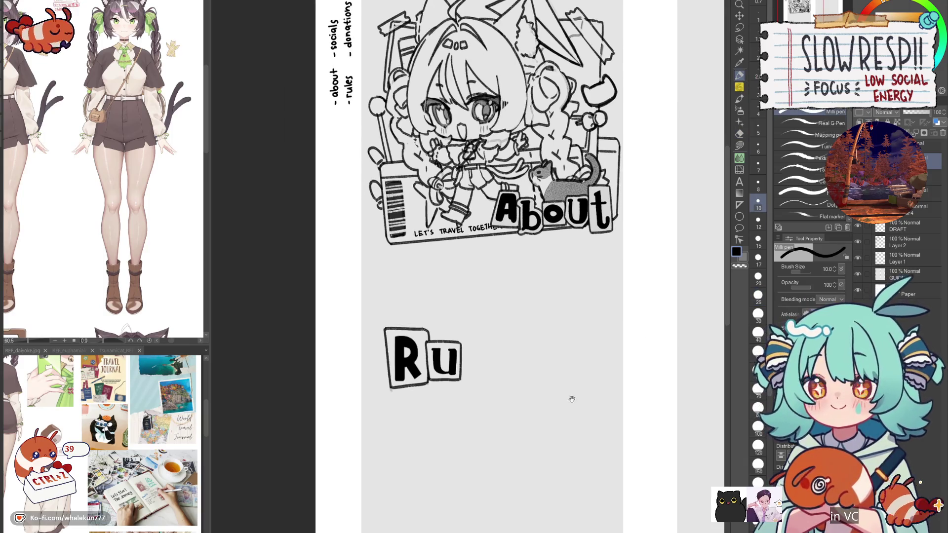
scroll(505, 344, "up", 3)
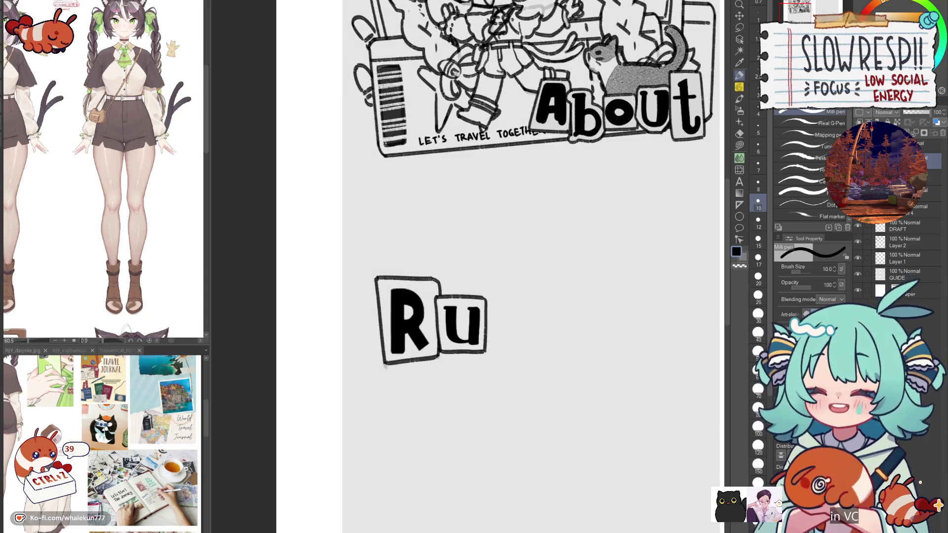
mouse_move(491, 271)
left_mouse_down()
mouse_move(521, 270)
mouse_move(500, 348)
left_mouse_up()
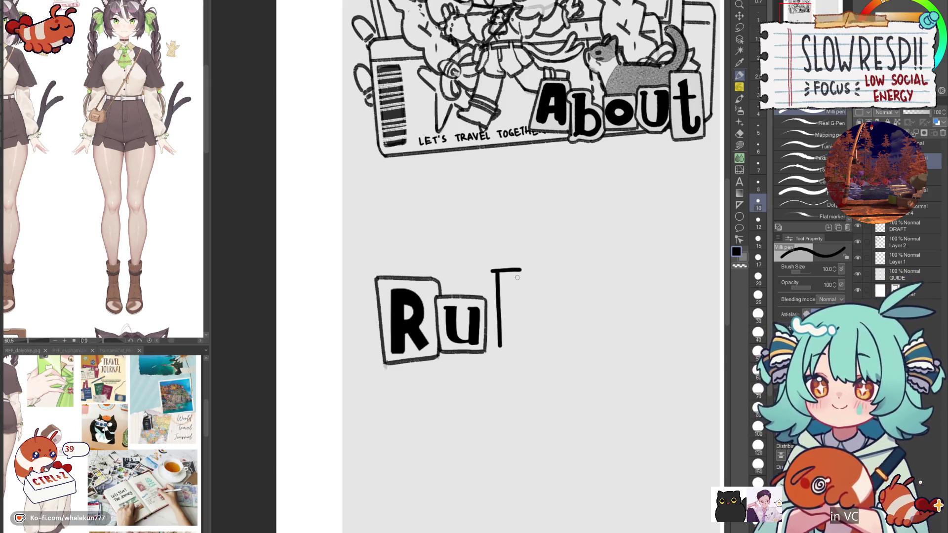
- Draw the L's top bar and vertical stem in black, redoing uneven attempts
left_click_drag(518, 287, 518, 347)
key("ctrl+z")
key("ctrl+z")
key("ctrl+z")
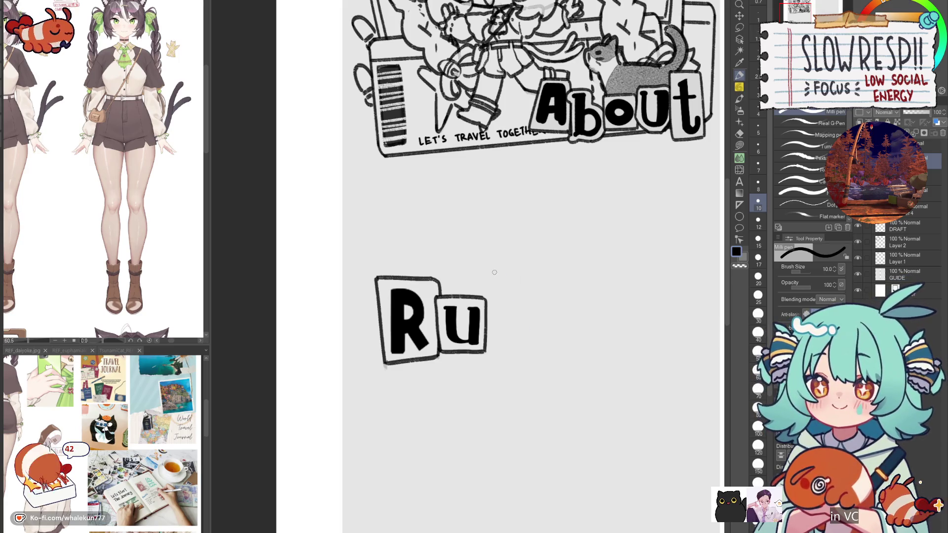
mouse_move(490, 269)
left_mouse_down()
mouse_move(517, 270)
mouse_move(494, 286)
mouse_move(499, 349)
mouse_move(514, 337)
mouse_move(515, 346)
mouse_move(514, 327)
mouse_move(514, 345)
mouse_move(514, 335)
left_mouse_up()
key("ctrl+z")
key("ctrl+z")
scroll(521, 314, "up", 2)
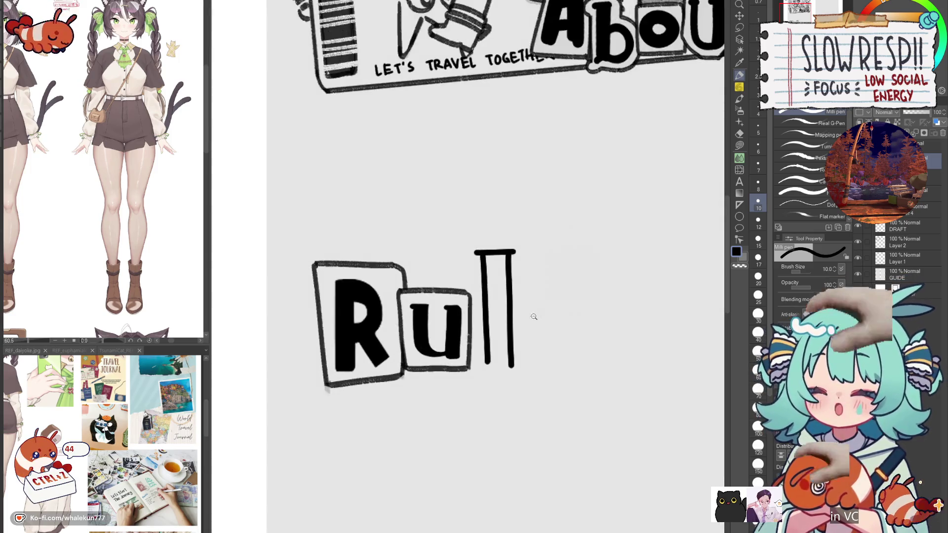
scroll(525, 287, "down", 2)
scroll(525, 296, "up", 1)
- Draw the L's bottom bar and a thick flared flick at its end
left_click_drag(493, 319, 567, 316)
key("ctrl+z")
mouse_move(493, 318)
left_mouse_down()
mouse_move(588, 317)
mouse_move(536, 273)
mouse_move(561, 250)
mouse_move(542, 268)
mouse_move(553, 252)
left_mouse_up()
key("ctrl+z")
key("ctrl+z")
key("ctrl+z")
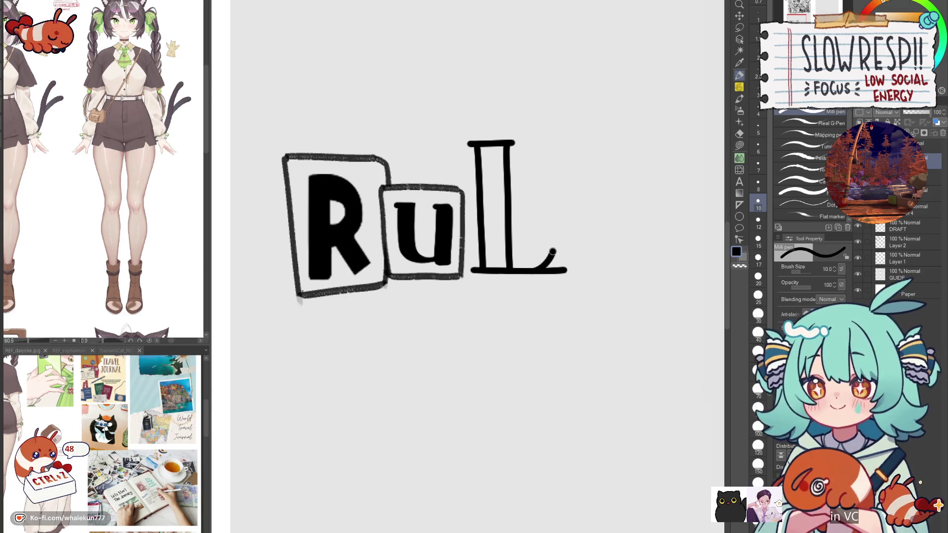
key("ctrl+z")
mouse_move(559, 242)
left_mouse_down()
mouse_move(536, 271)
mouse_move(561, 254)
mouse_move(538, 270)
left_mouse_up()
key("ctrl+z")
key("ctrl+z")
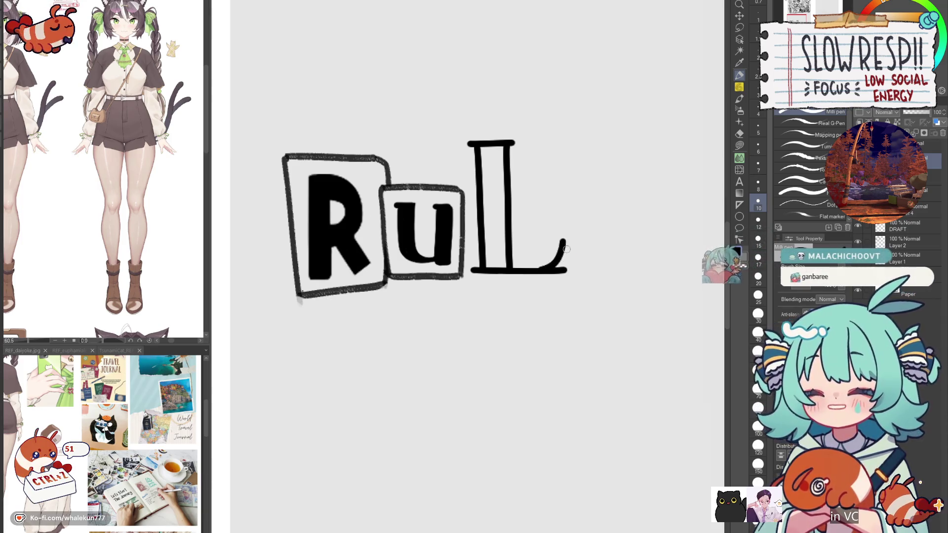
key("ctrl+z")
left_click_drag(564, 241, 557, 267)
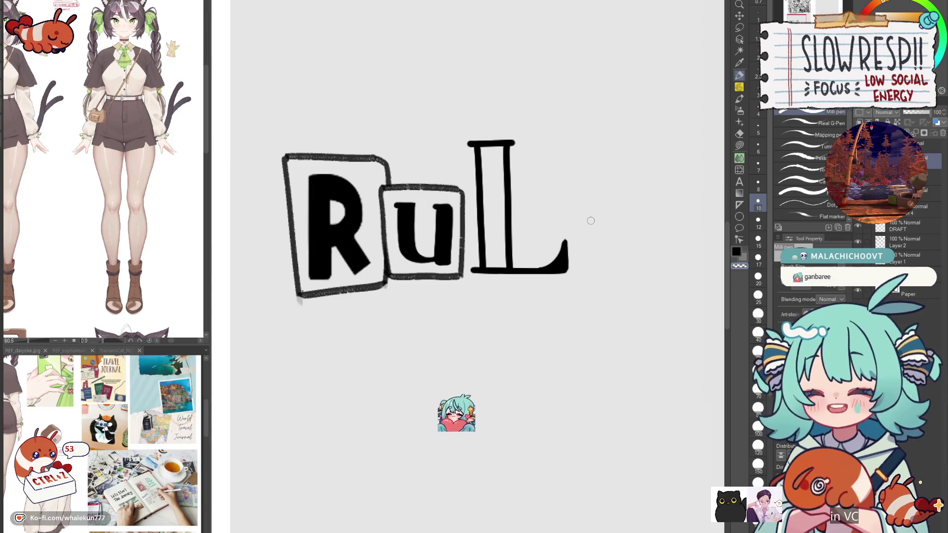
- Ink the top-left and upper interior of the L solid black
left_click_drag(569, 302, 613, 330)
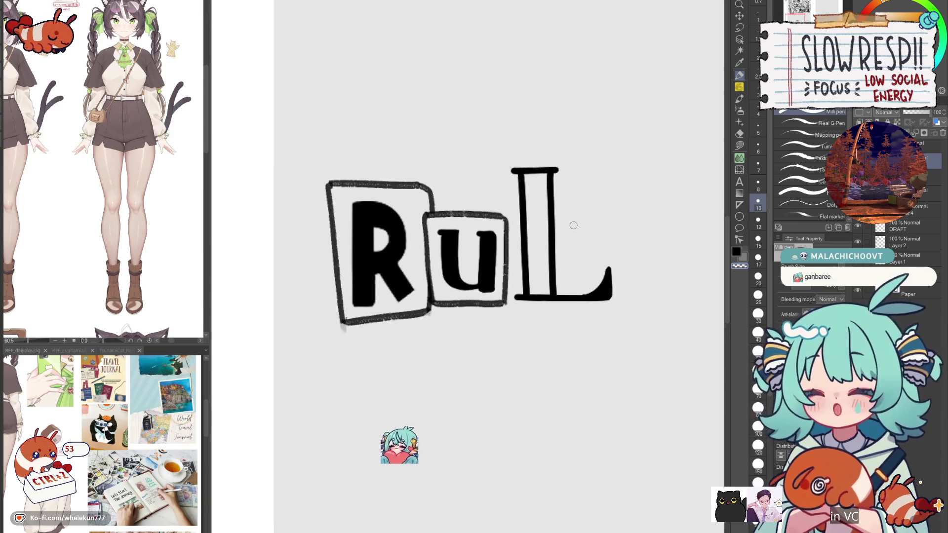
left_click_drag(524, 185, 542, 173)
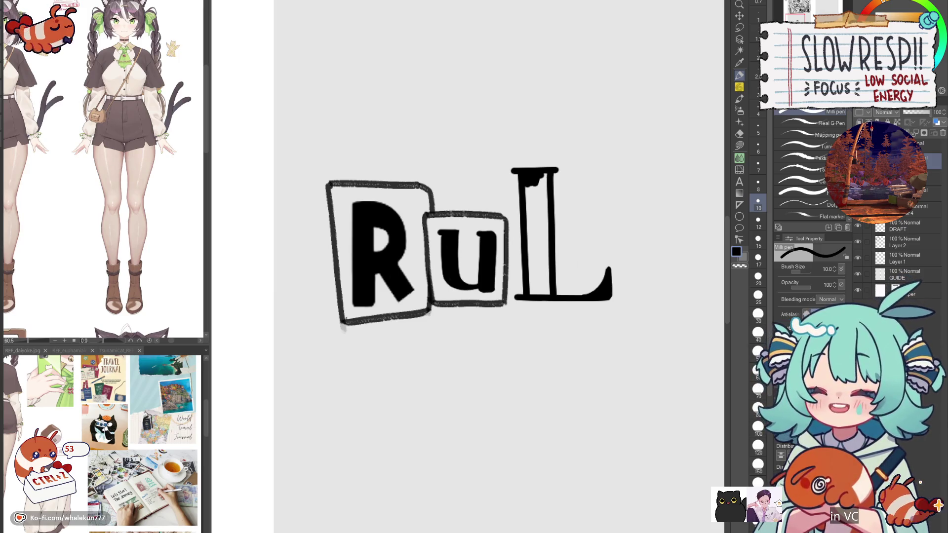
mouse_move(536, 184)
left_mouse_down()
mouse_move(546, 203)
mouse_move(539, 188)
mouse_move(531, 286)
mouse_move(536, 254)
mouse_move(548, 295)
mouse_move(514, 298)
mouse_move(602, 295)
left_mouse_up()
- Rework the ink along the L's foot, undoing uneven strokes and stray marks
key("ctrl+z")
left_click_drag(513, 298, 592, 295)
key("ctrl+z")
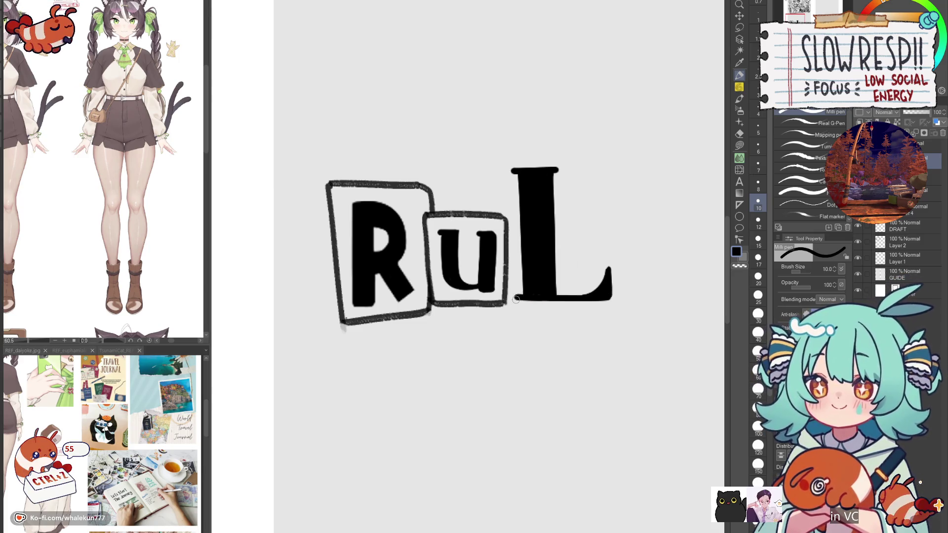
left_click_drag(513, 298, 594, 295)
key("ctrl+z")
left_click_drag(514, 299, 604, 294)
key("ctrl+z")
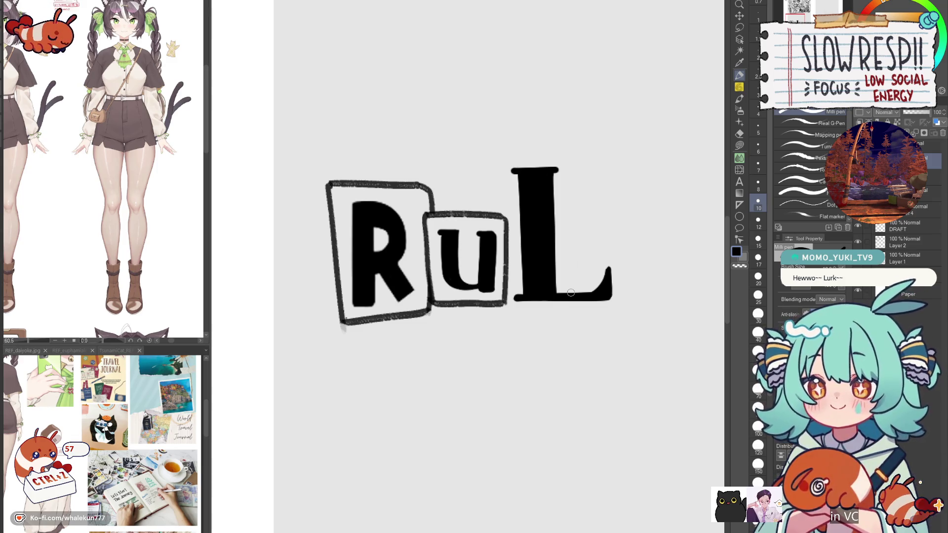
key("ctrl+z")
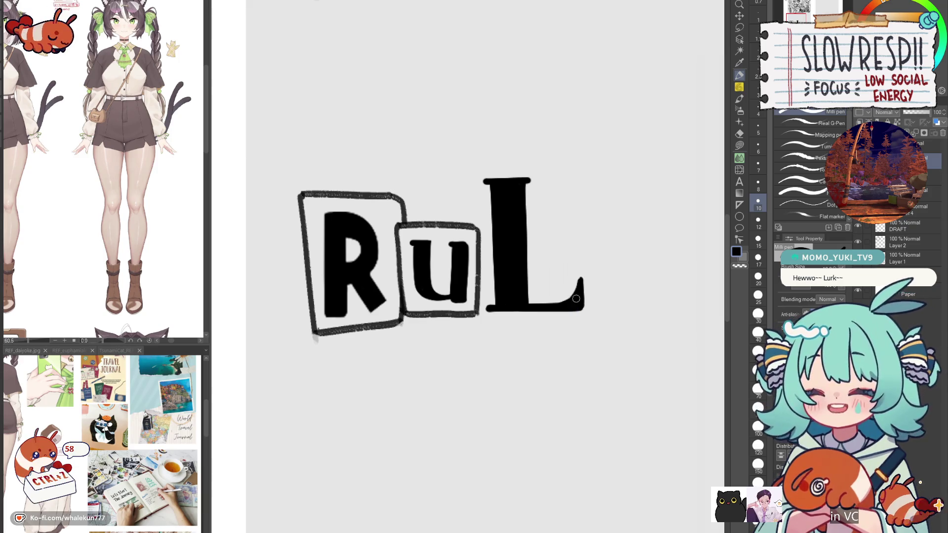
key("ctrl+z")
key("ctrl+z")
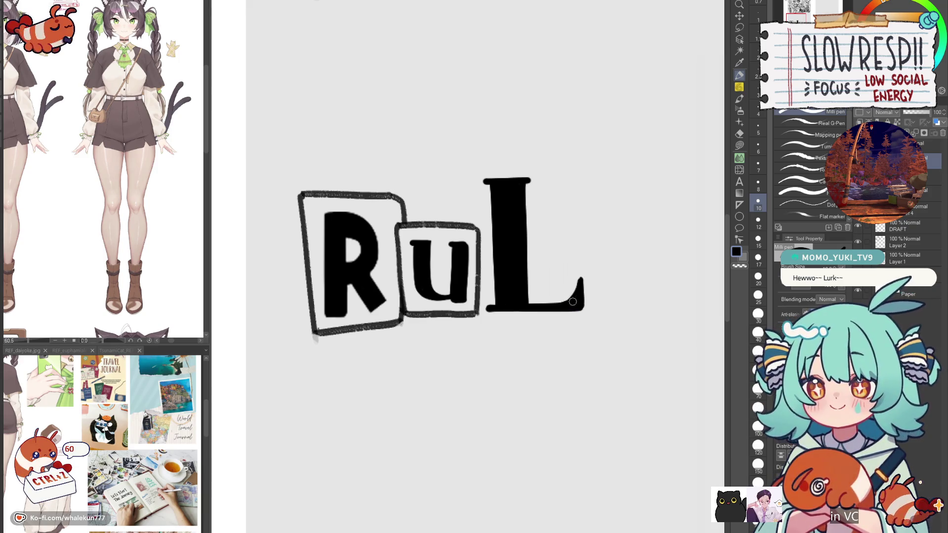
key("ctrl+t")
- Scale the L down slightly, lower it a little, and confirm the transform
left_click_drag(561, 278, 549, 269)
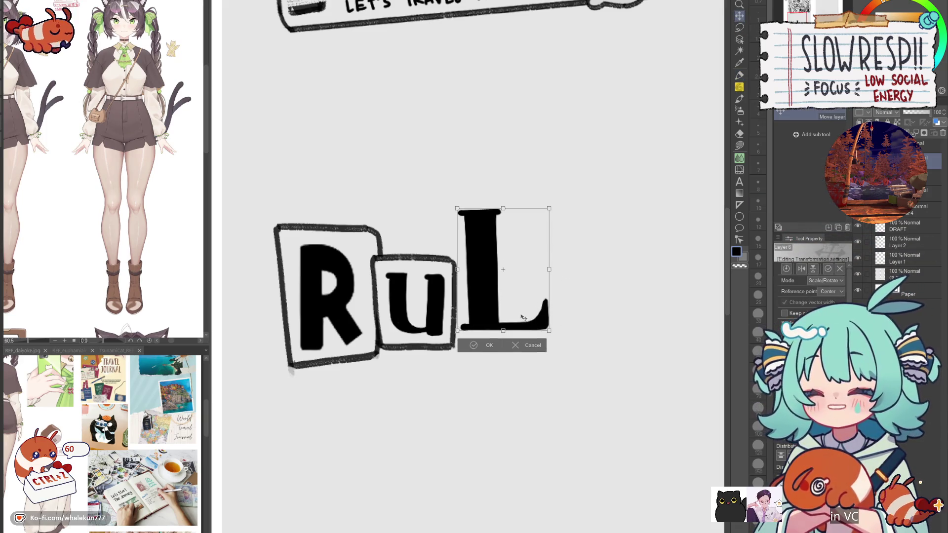
mouse_move(533, 313)
left_mouse_down()
mouse_move(531, 333)
mouse_move(531, 324)
left_mouse_up()
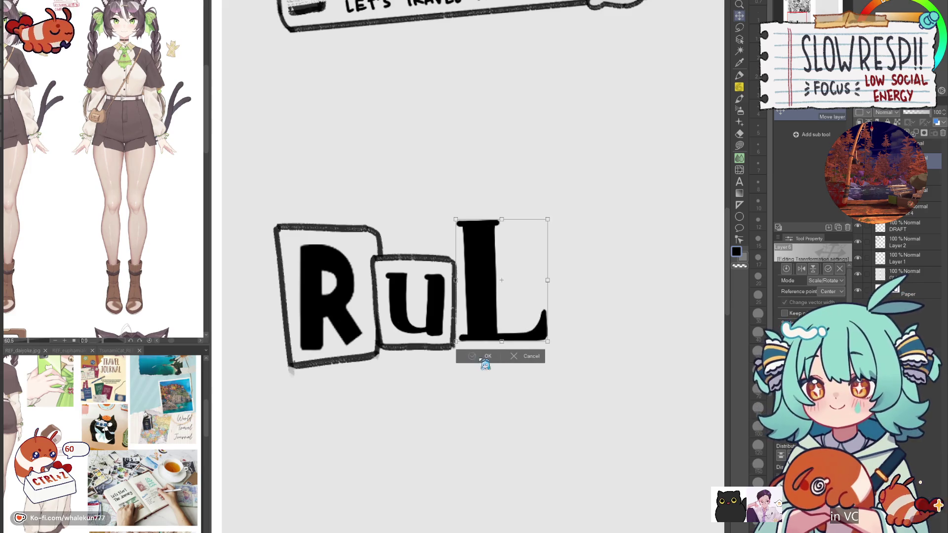
left_click(486, 357)
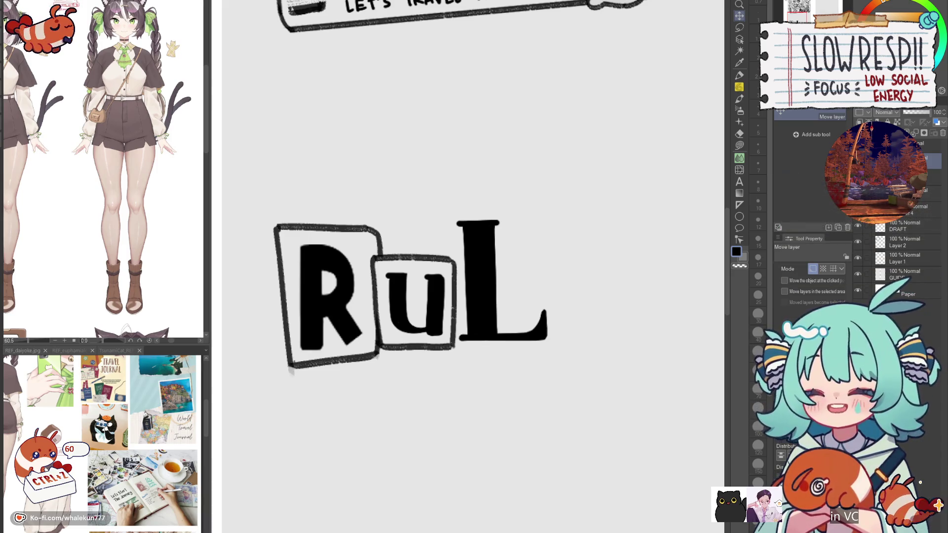
- Draw a test soft-pencil line above the L, then undo it
key("p")
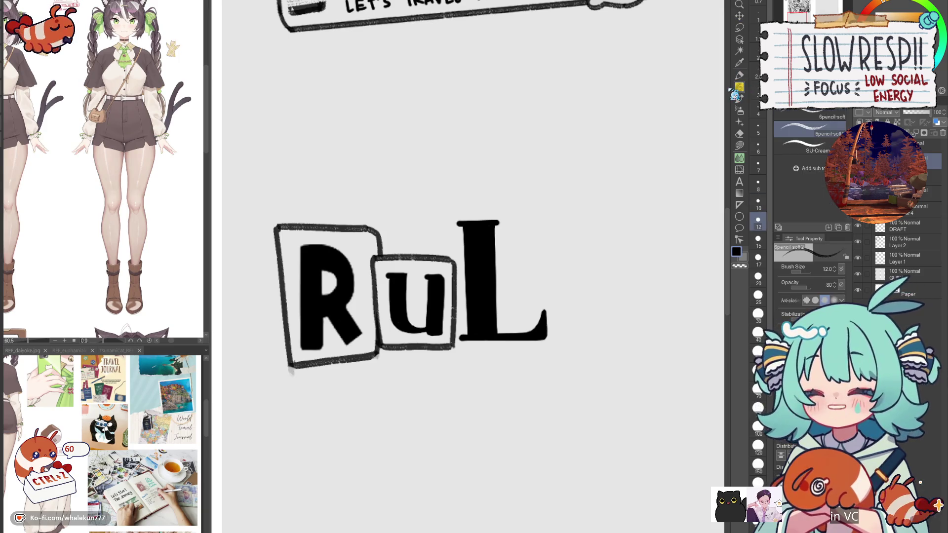
left_click_drag(474, 340, 460, 375)
scroll(453, 253, "up", 2)
left_click_drag(430, 261, 550, 251)
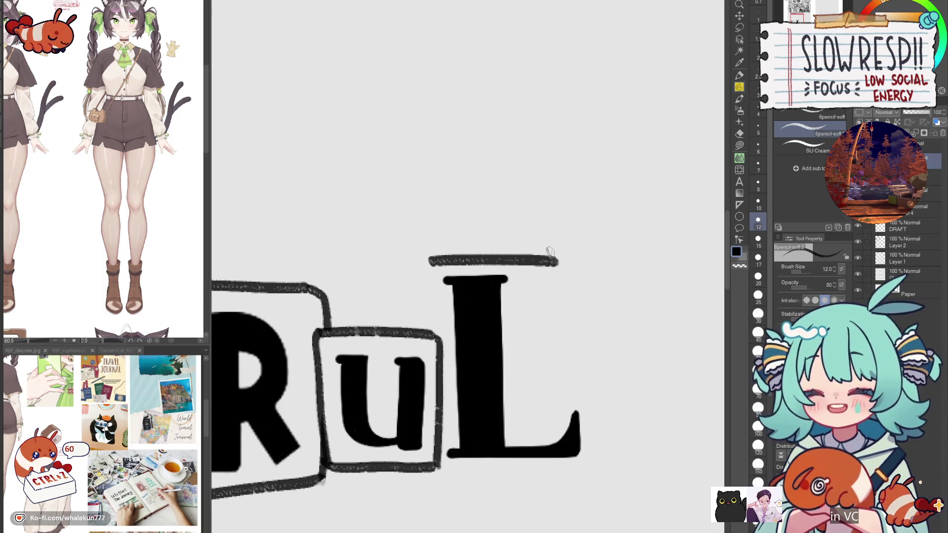
scroll(493, 276, "down", 1)
scroll(464, 247, "down", 1)
scroll(456, 241, "up", 1)
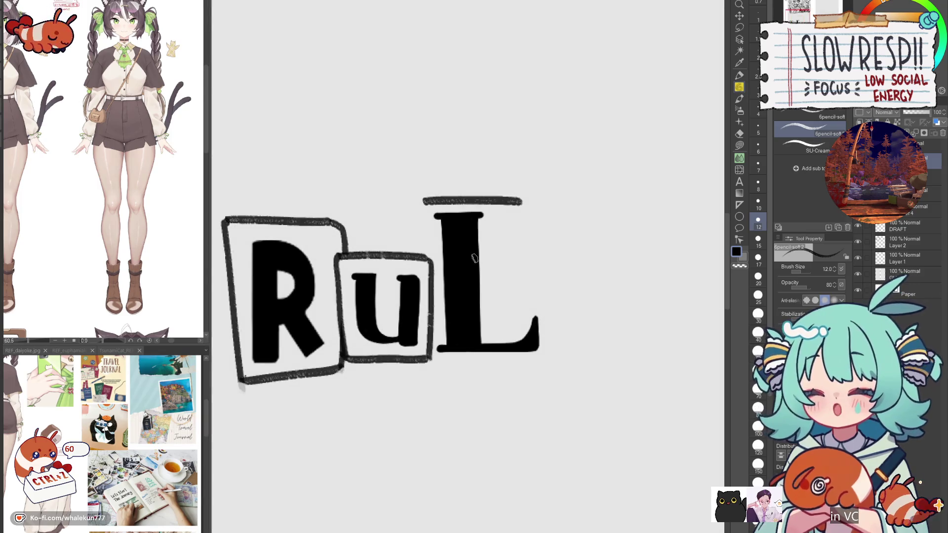
key("ctrl+z")
scroll(529, 267, "down", 2)
- Nudge the L layer into place, then shrink and raise the L slightly
left_click(739, 17)
left_click_drag(481, 333, 490, 359)
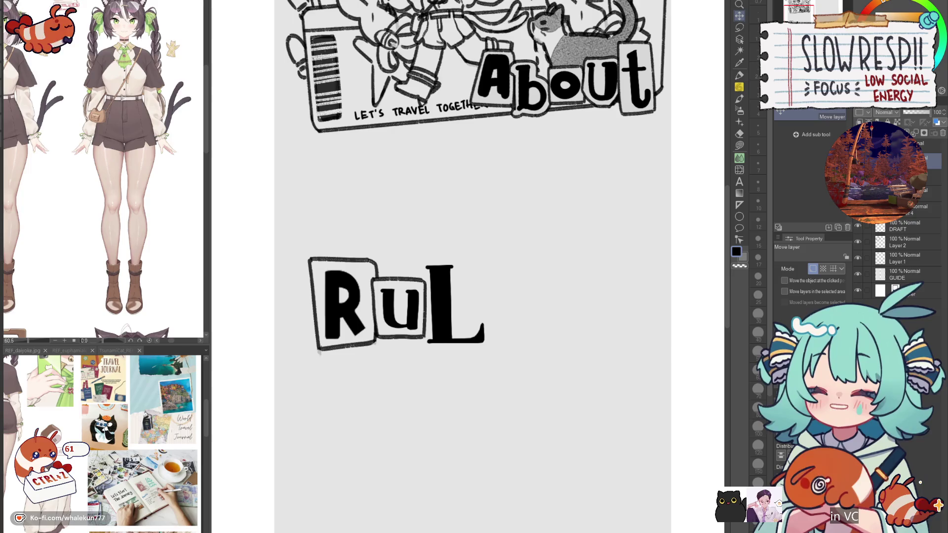
key("p")
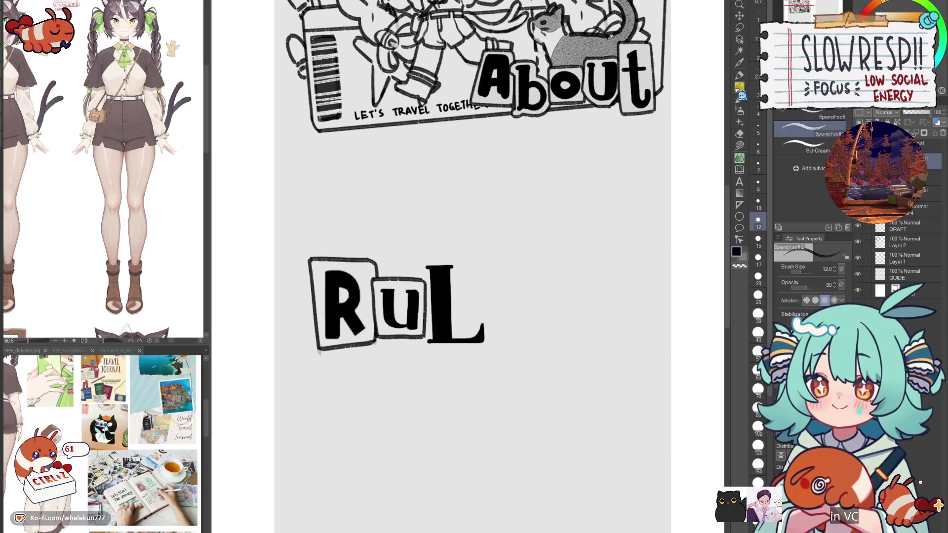
left_click_drag(457, 286, 493, 282)
scroll(489, 262, "up", 1)
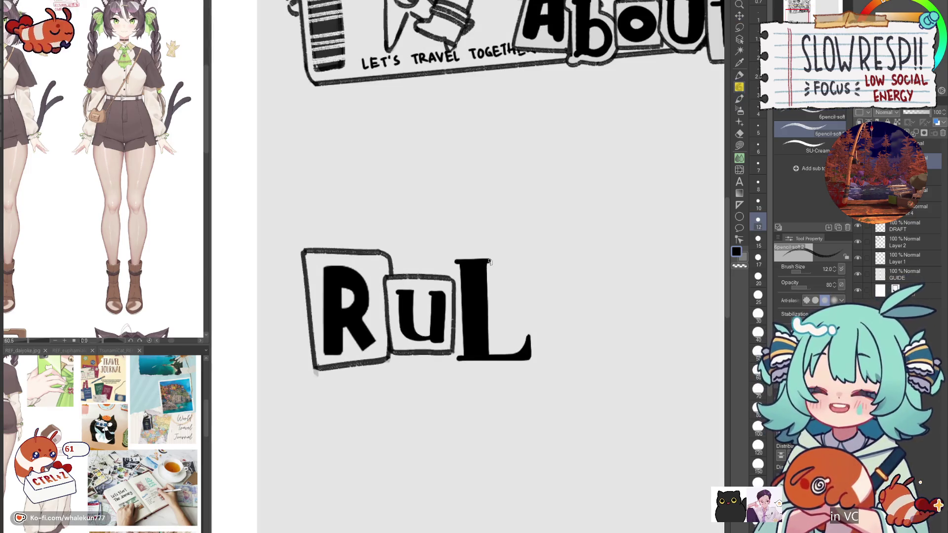
key("ctrl+t")
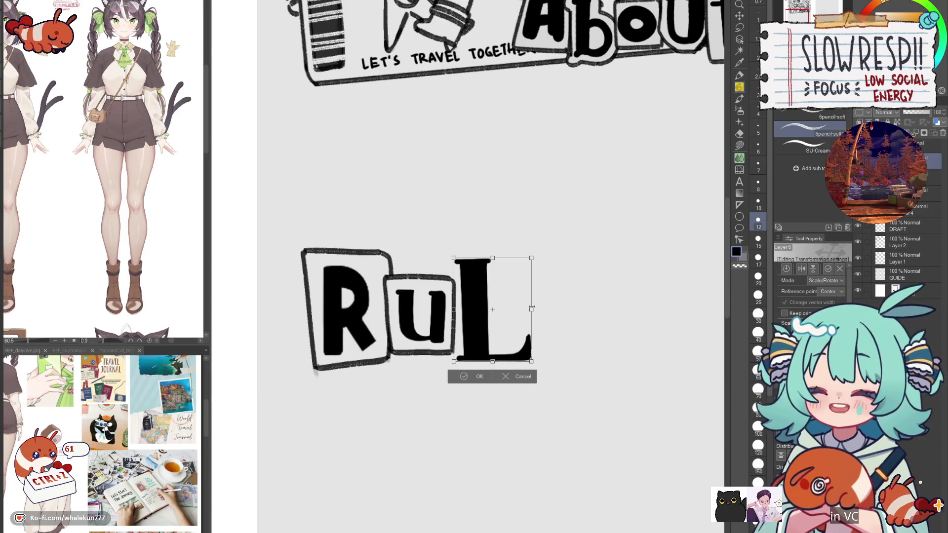
mouse_move(525, 351)
left_mouse_down()
mouse_move(512, 328)
mouse_move(539, 312)
mouse_move(513, 347)
left_mouse_up()
key("Return")
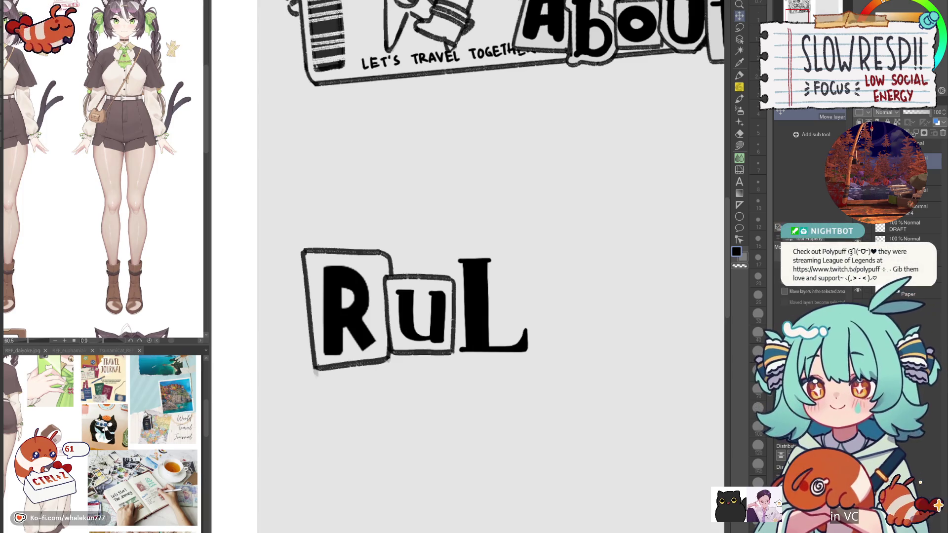
- Pencil the top edge and full-height left side of the L's box
key("p")
scroll(466, 246, "up", 1)
left_click_drag(449, 247, 540, 249)
key("ctrl+z")
left_click_drag(446, 247, 539, 250)
key("ctrl+z")
left_click_drag(447, 246, 539, 245)
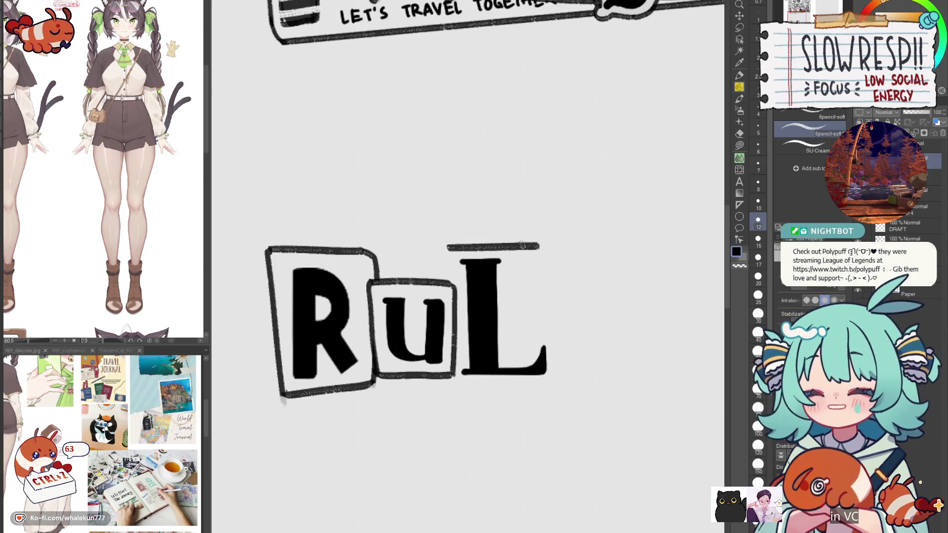
left_click_drag(446, 246, 452, 365)
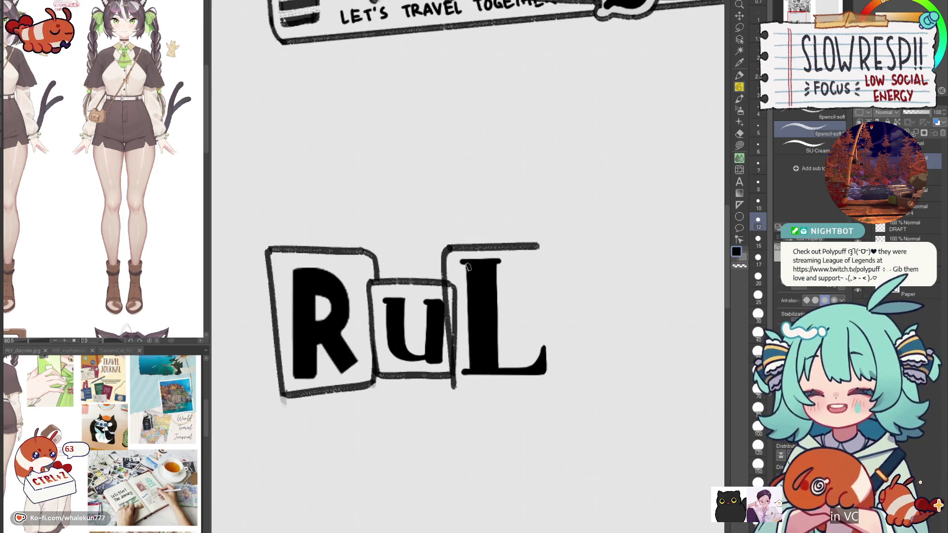
key("ctrl+z")
left_click_drag(444, 246, 452, 288)
key("ctrl+z")
left_click_drag(446, 246, 455, 388)
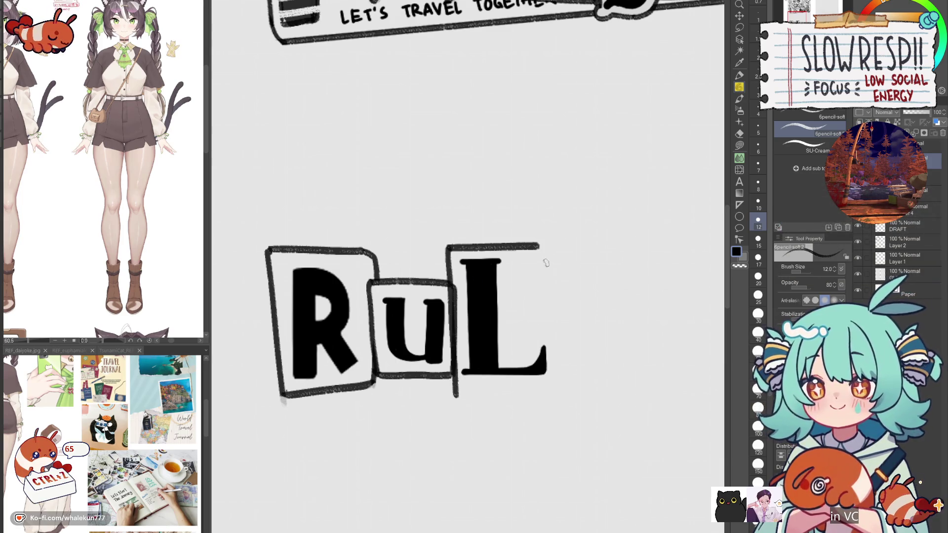
- Add a slanted right side and the bottom edge to close the L's box
mouse_move(539, 247)
left_mouse_down()
mouse_move(541, 326)
mouse_move(557, 380)
left_mouse_up()
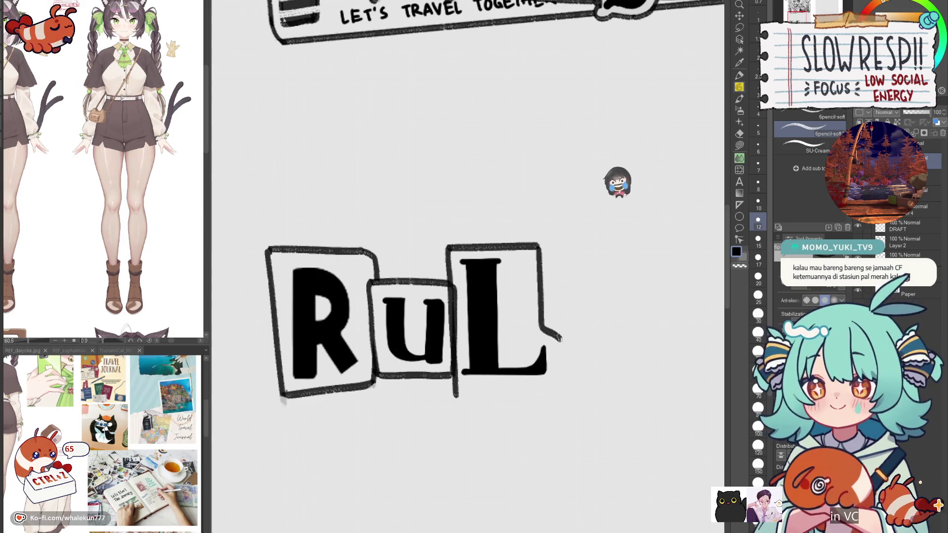
key("ctrl+z")
left_click_drag(538, 246, 566, 379)
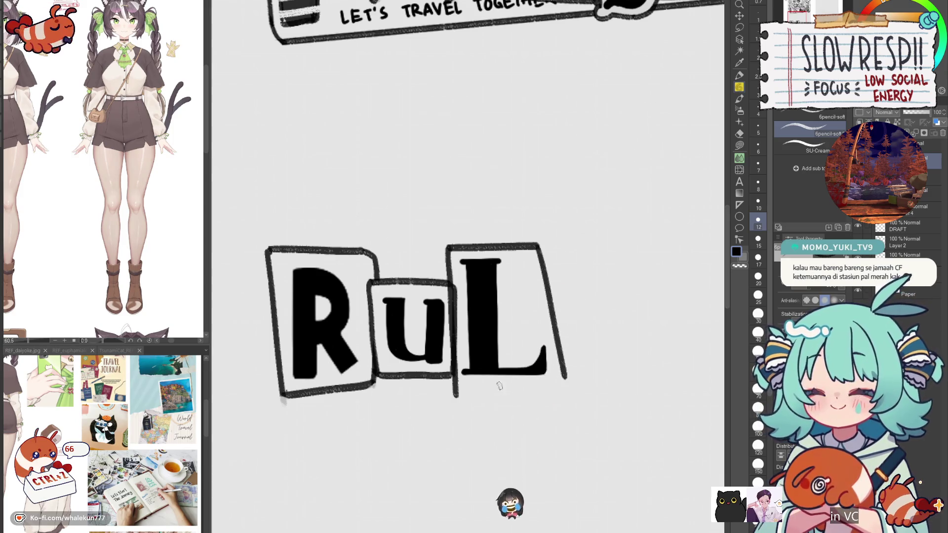
left_click_drag(455, 392, 531, 382)
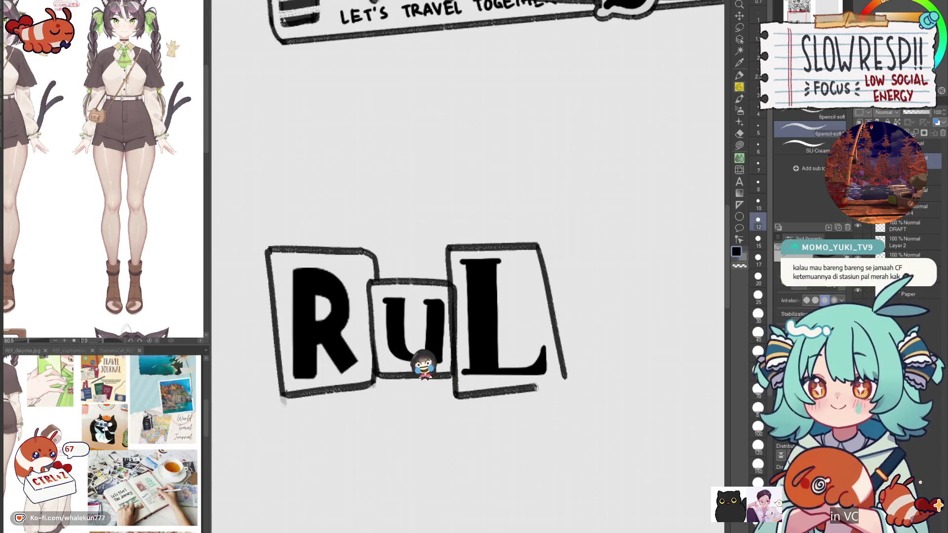
scroll(567, 368, "down", 2)
left_click_drag(568, 367, 553, 355)
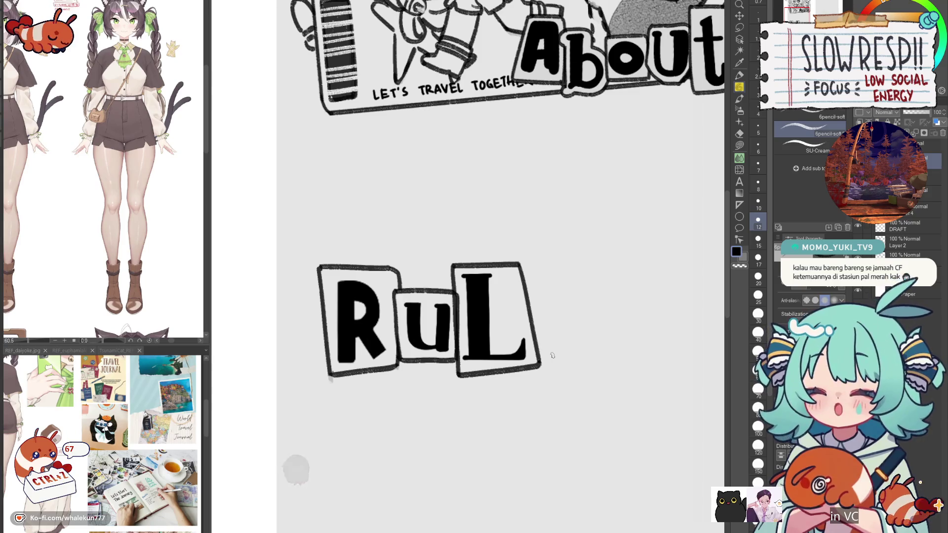
left_click(739, 17)
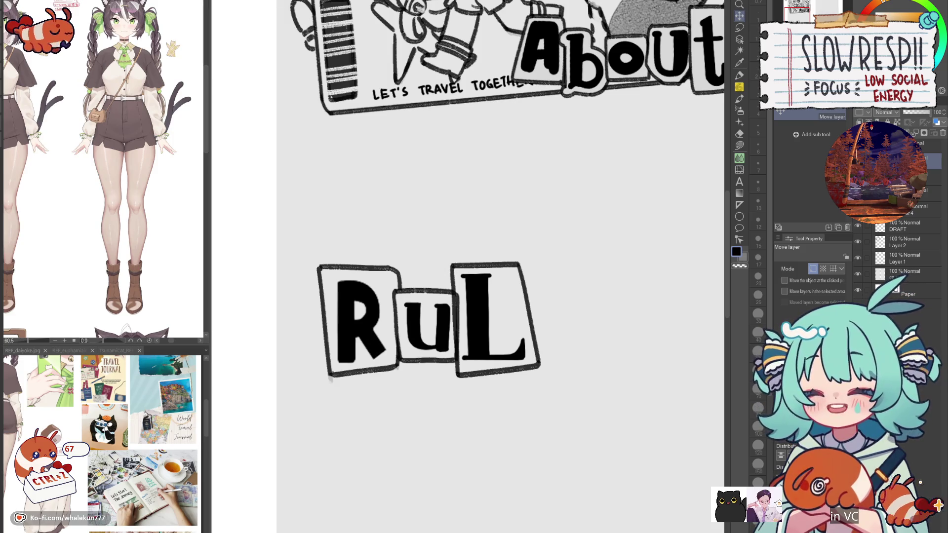
- Nudge the boxed L tile slightly right, undoing an accidental move of the Ru tiles
mouse_move(555, 370)
left_mouse_down()
mouse_move(567, 360)
mouse_move(555, 368)
mouse_move(561, 374)
mouse_move(547, 370)
left_mouse_up()
scroll(576, 357, "down", 5)
scroll(560, 360, "up", 3)
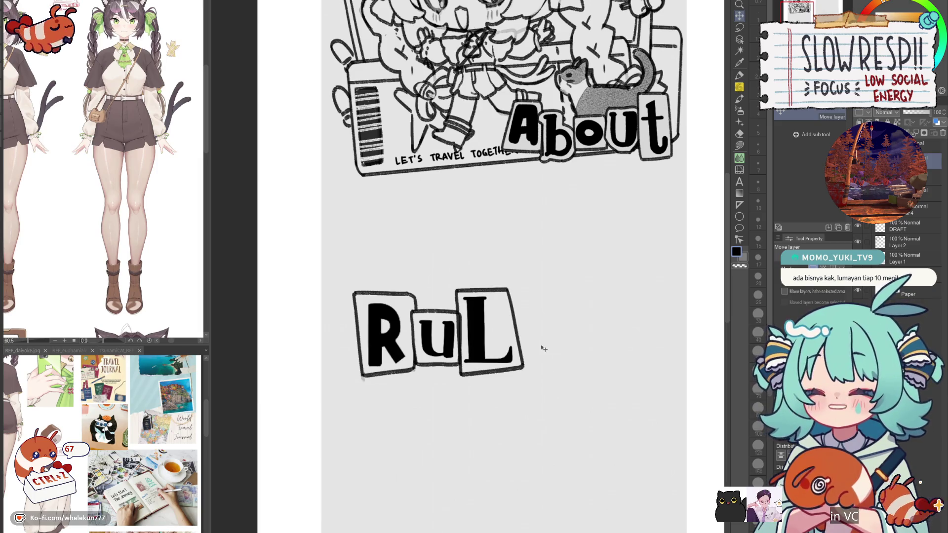
key("e")
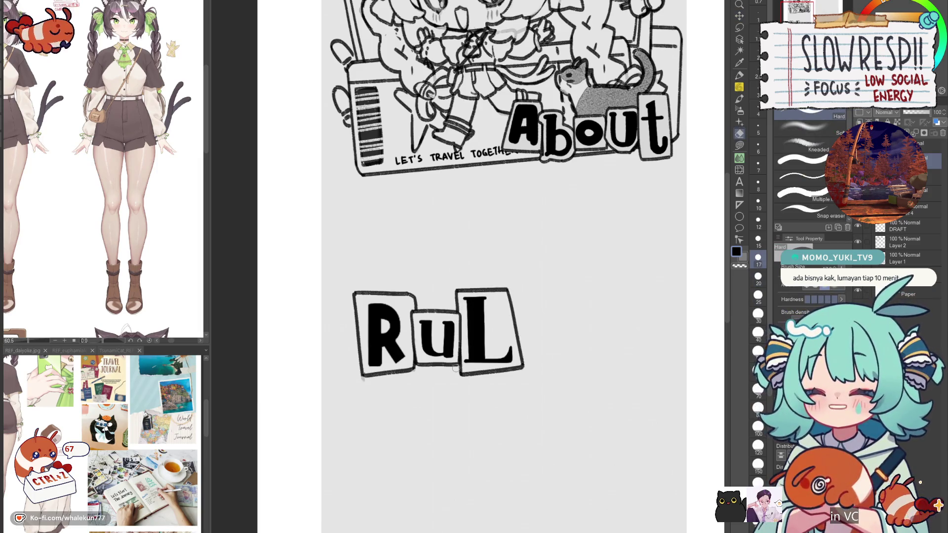
left_click(738, 16)
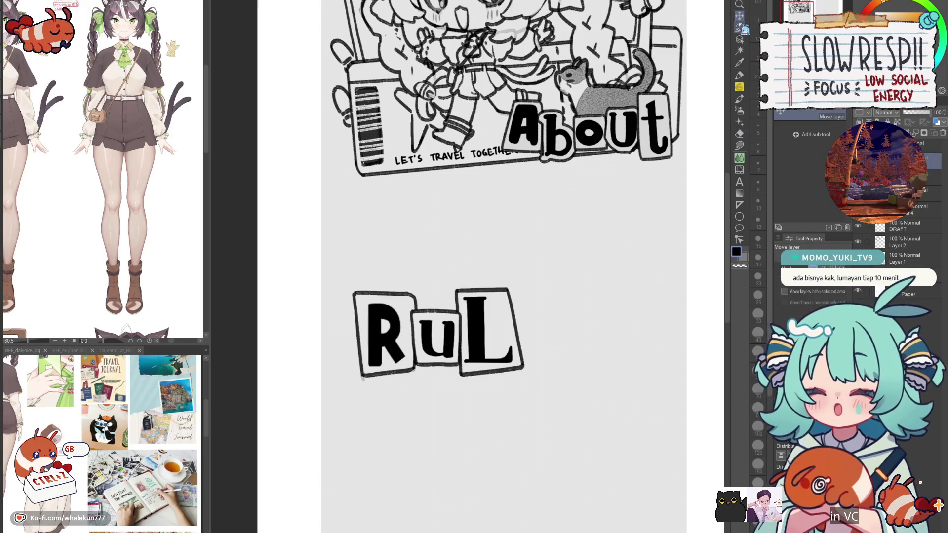
left_click_drag(452, 311, 469, 332)
key("ctrl+z")
key("e")
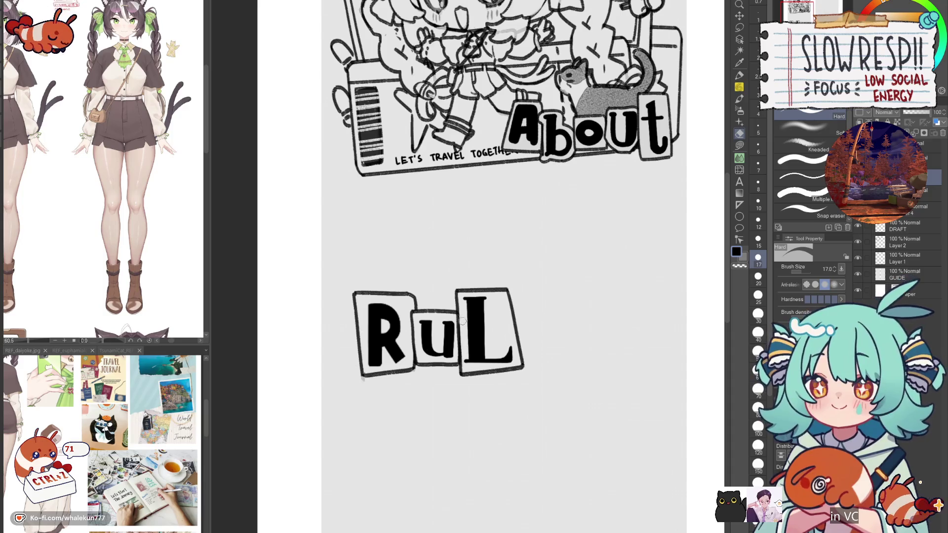
scroll(518, 284, "down", 5)
scroll(557, 292, "up", 5)
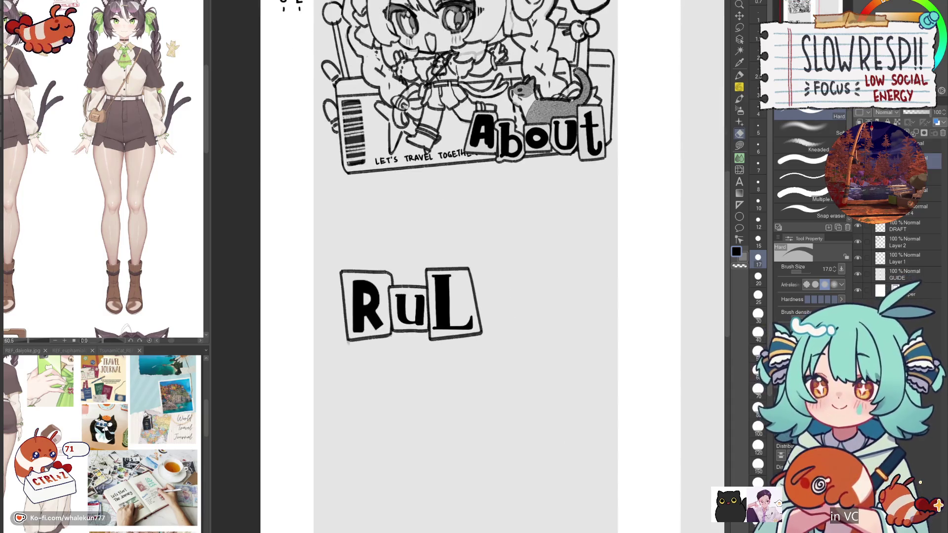
left_click(739, 87)
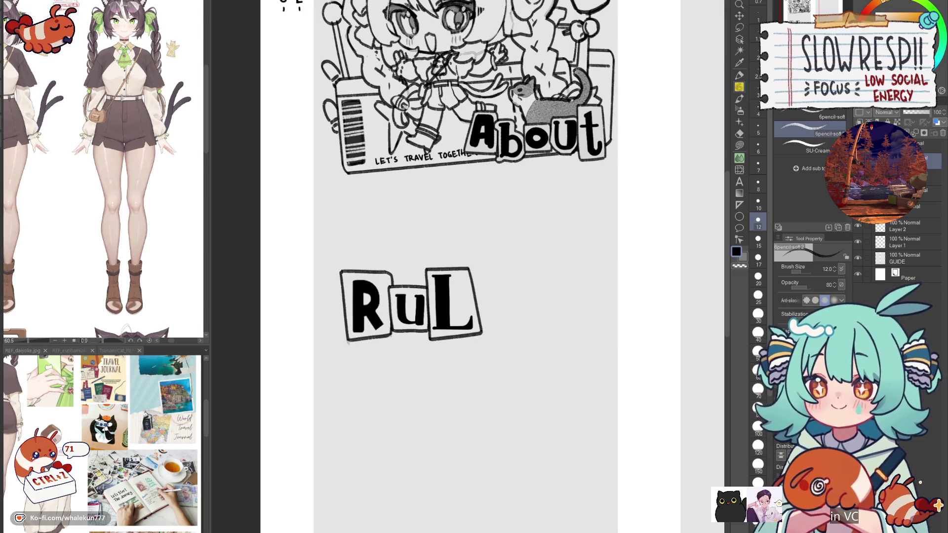
- Pick the pen and add a new layer for the next letter
key("p")
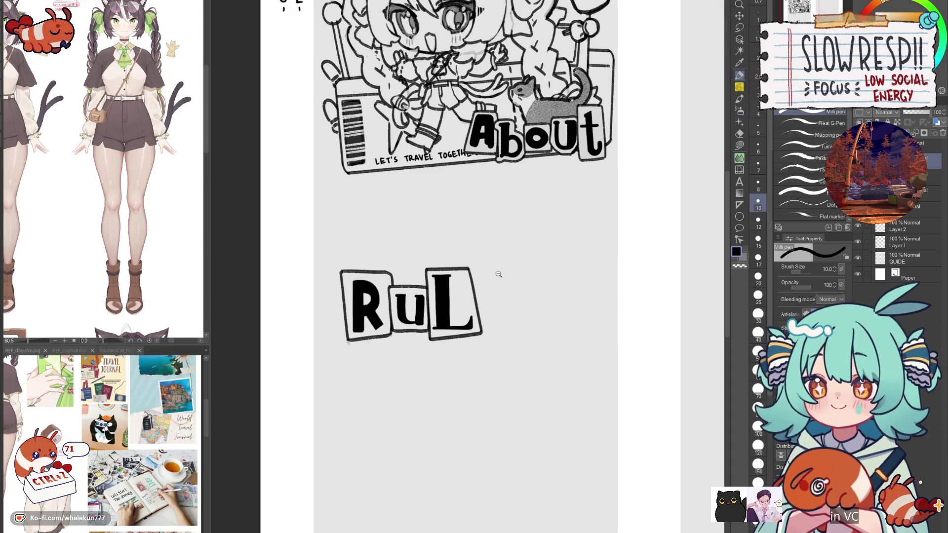
scroll(499, 271, "up", 3)
scroll(508, 277, "up", 1)
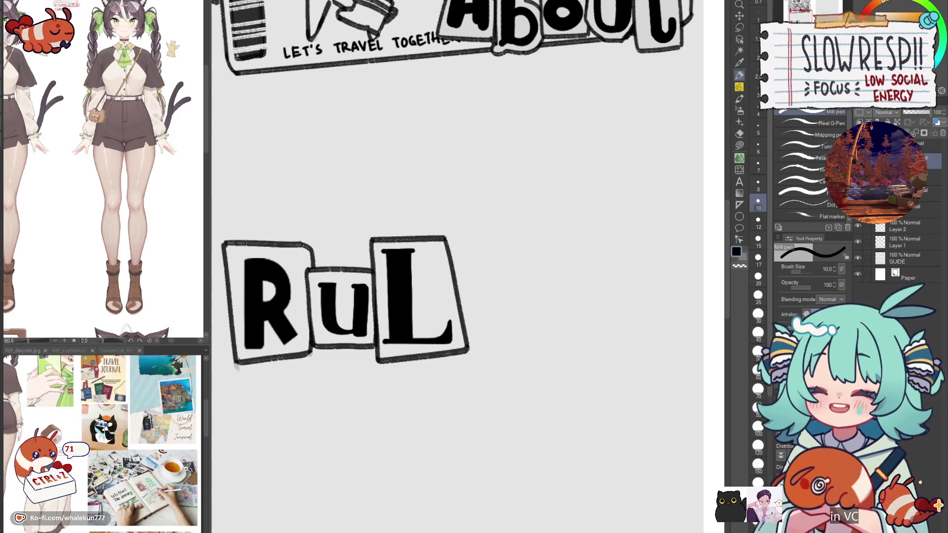
scroll(556, 299, "left", 2)
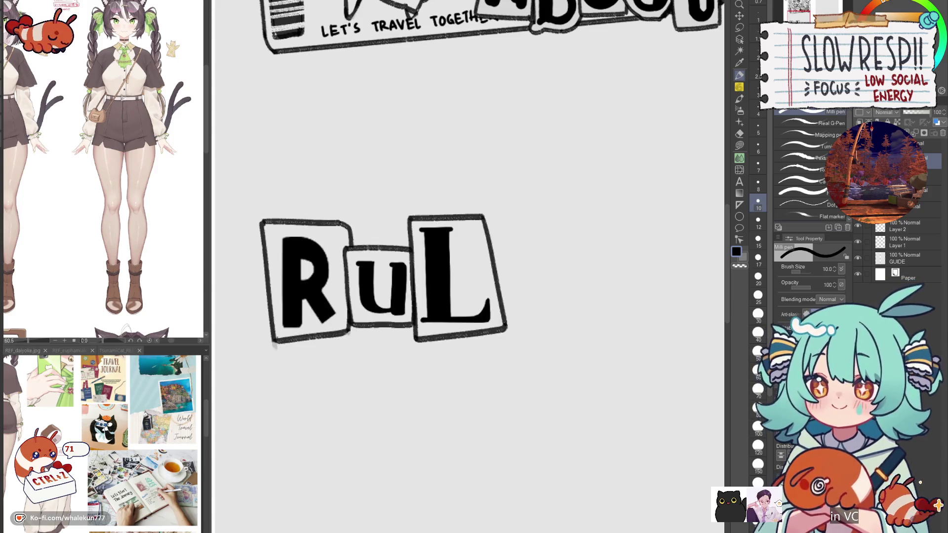
key("ctrl+shift+n")
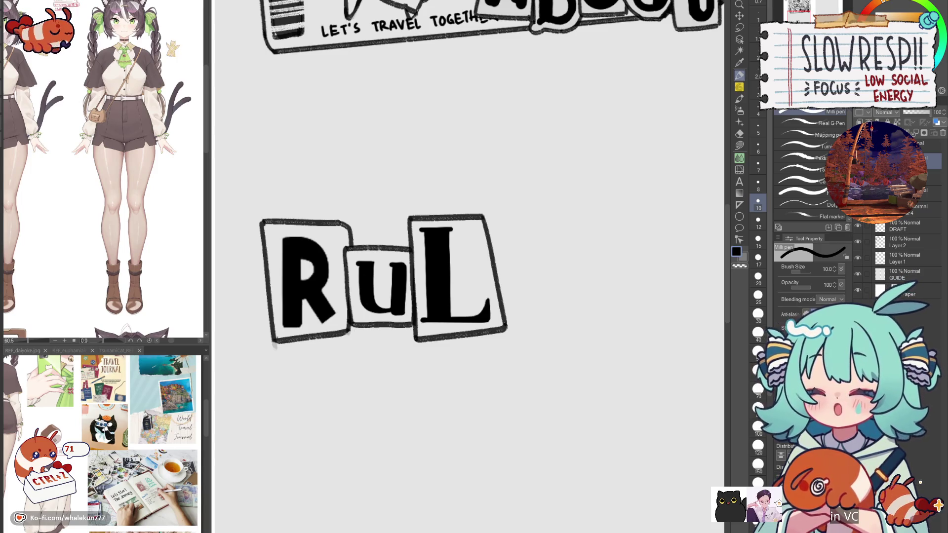
- Ink the letter's thick black vertical strokes right of the L, redoing misplaced ones
left_click_drag(517, 260, 518, 300)
mouse_move(517, 262)
left_mouse_down()
mouse_move(546, 249)
mouse_move(529, 323)
left_mouse_up()
scroll(547, 250, "up", 1)
key("ctrl+z")
mouse_move(528, 258)
left_mouse_down()
mouse_move(529, 323)
mouse_move(516, 276)
mouse_move(526, 301)
mouse_move(516, 276)
mouse_move(515, 316)
mouse_move(526, 302)
mouse_move(517, 319)
mouse_move(533, 268)
mouse_move(530, 311)
mouse_move(536, 302)
left_mouse_up()
key("c")
key("ctrl+z")
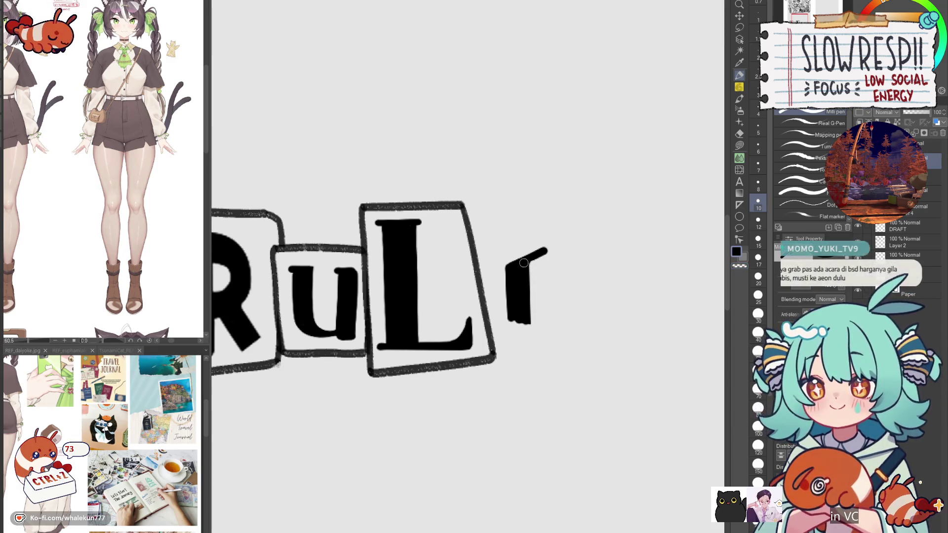
key("ctrl+z")
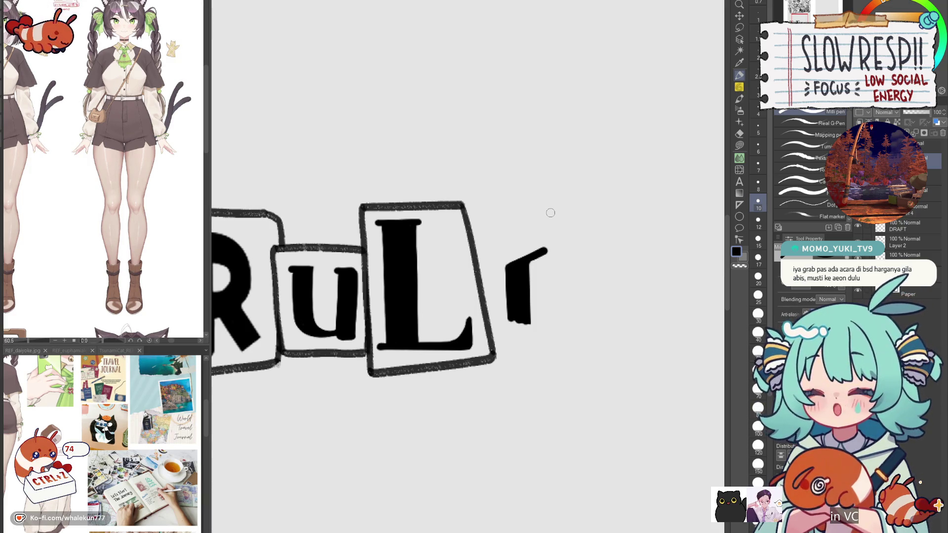
- Try a rightward hook at the letter's bottom, undoing the misdrawn attempts
left_click_drag(551, 285, 539, 269)
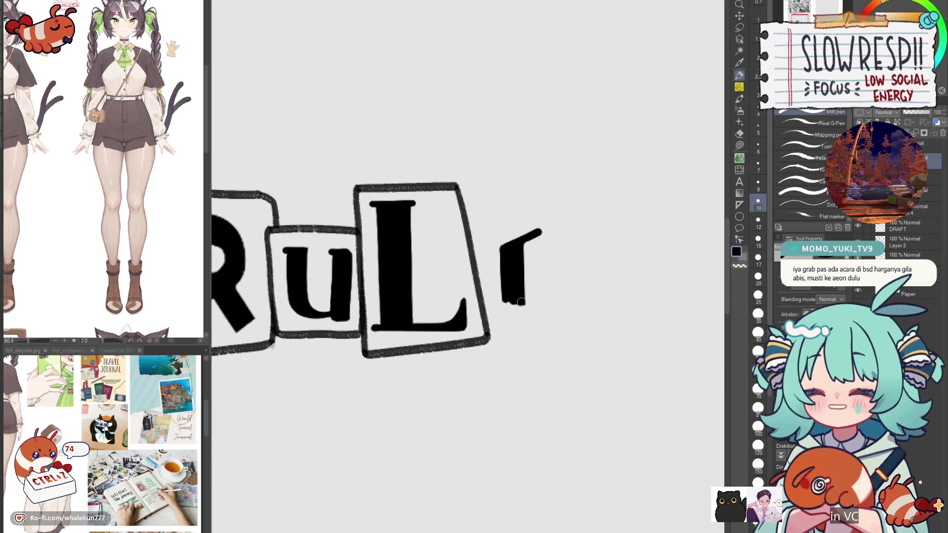
mouse_move(503, 299)
left_mouse_down()
mouse_move(534, 309)
mouse_move(546, 296)
mouse_move(532, 310)
left_mouse_up()
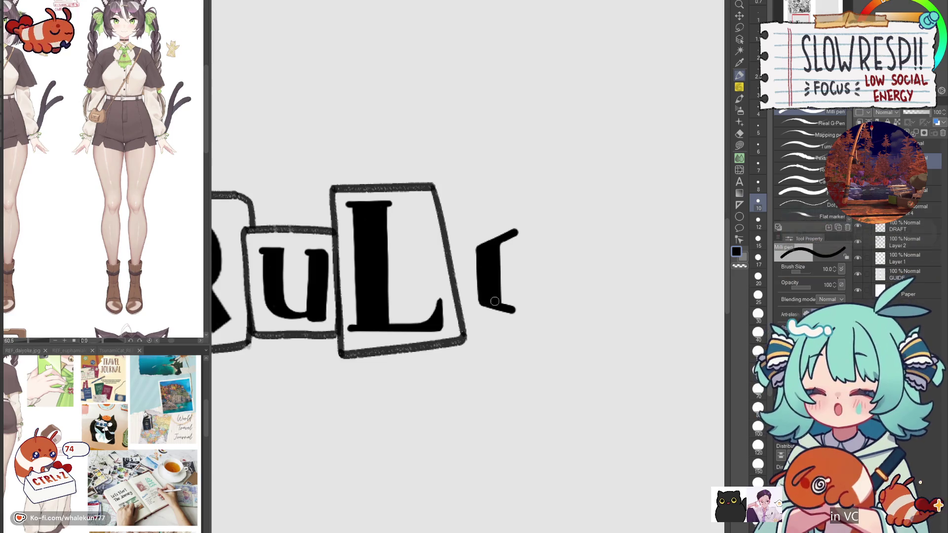
key("ctrl+z")
mouse_move(512, 306)
left_mouse_down()
mouse_move(540, 317)
mouse_move(542, 300)
mouse_move(529, 316)
mouse_move(544, 294)
mouse_move(528, 314)
mouse_move(540, 299)
left_mouse_up()
key("ctrl+z")
key("ctrl+z")
key("ctrl+z")
key("ctrl+z")
key("ctrl+z")
key("ctrl+z")
key("ctrl+z")
key("ctrl+z")
key("ctrl+z")
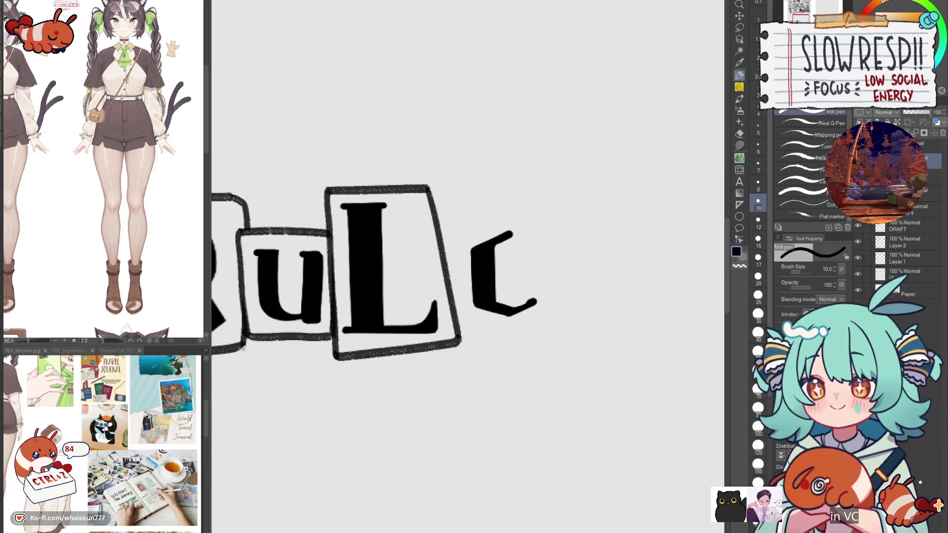
- Extend the top of the curved c stroke with the pen
mouse_move(518, 268)
left_mouse_down()
mouse_move(556, 277)
mouse_move(551, 284)
left_mouse_up()
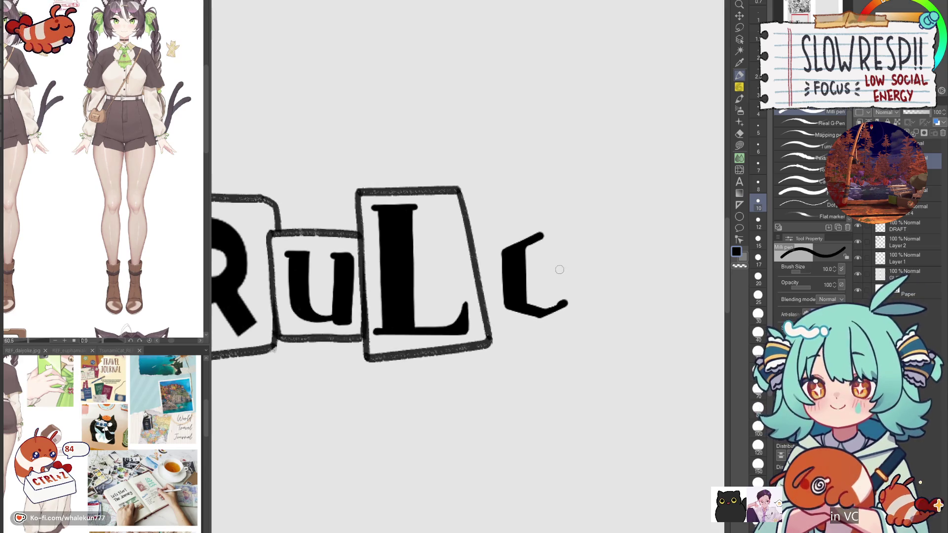
left_click_drag(570, 300, 565, 303)
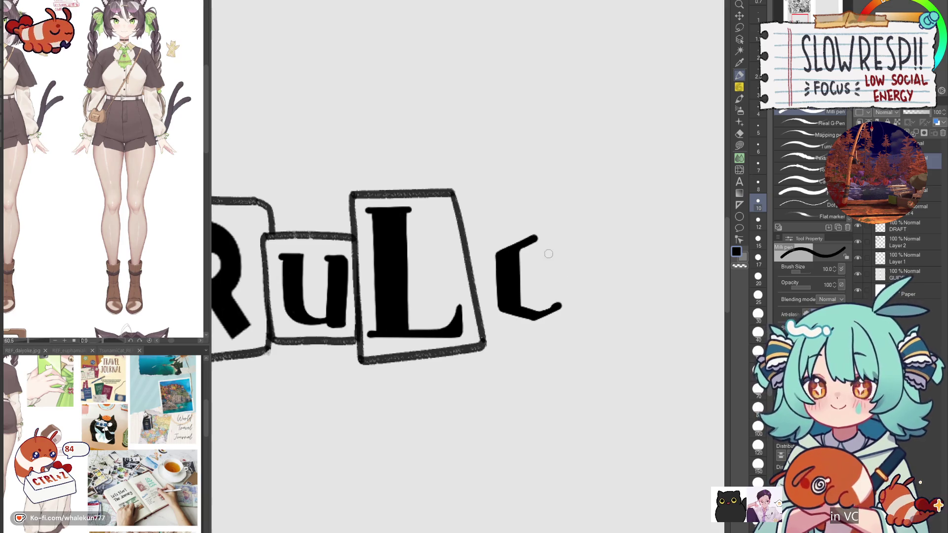
left_click_drag(536, 237, 570, 256)
key("ctrl+z")
key("ctrl+z")
key("ctrl+z")
key("ctrl+z")
key("ctrl+z")
left_click_drag(558, 254, 649, 270)
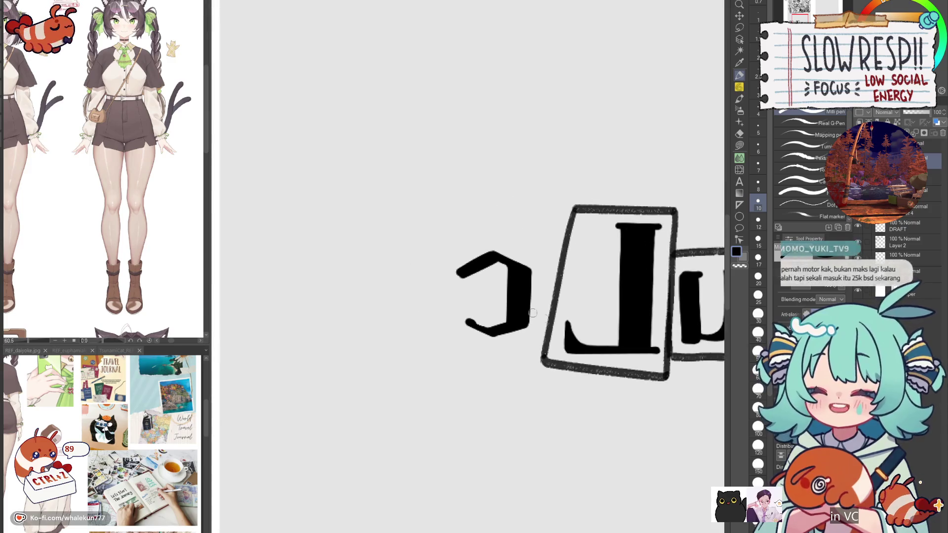
key("ctrl+z")
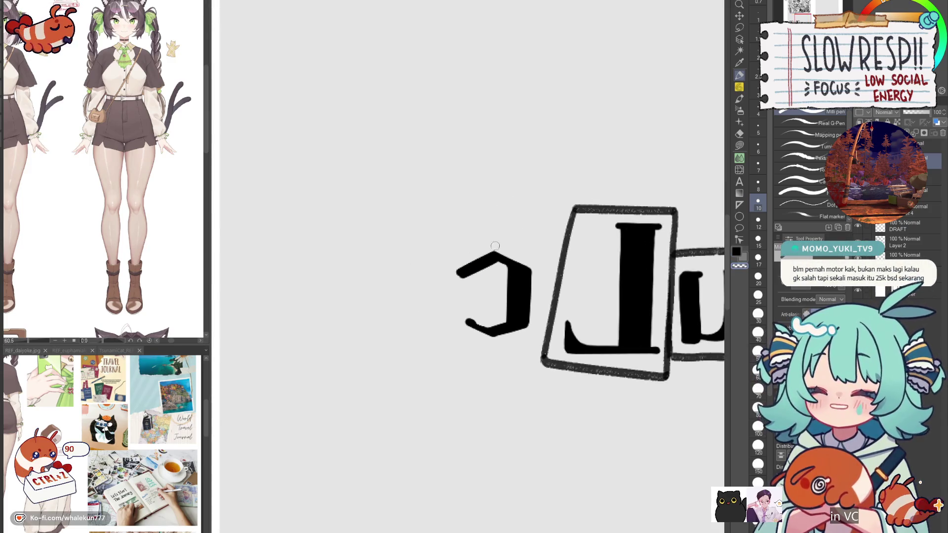
- Mirror the view to check the letters and add the crossbar making an e
key("h")
left_click_drag(562, 279, 518, 271)
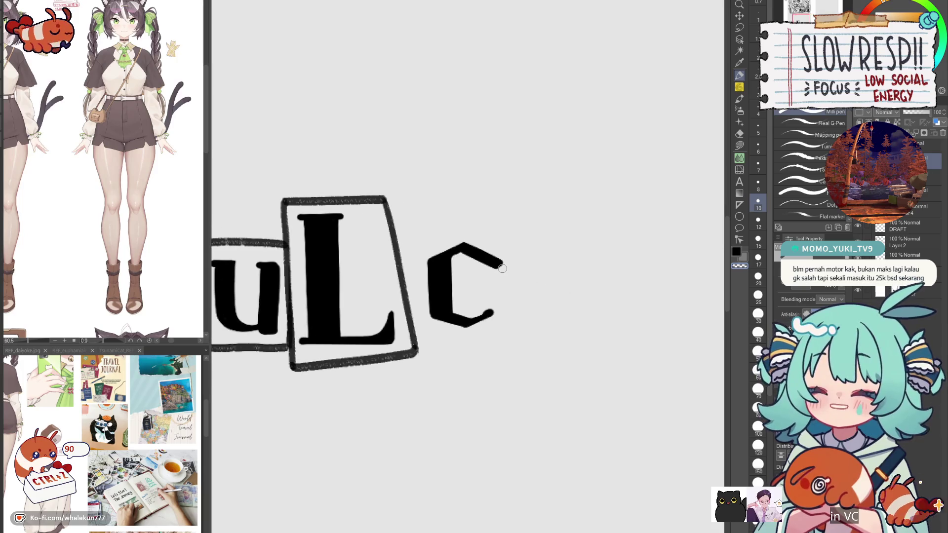
left_click_drag(443, 291, 501, 262)
key("ctrl+z")
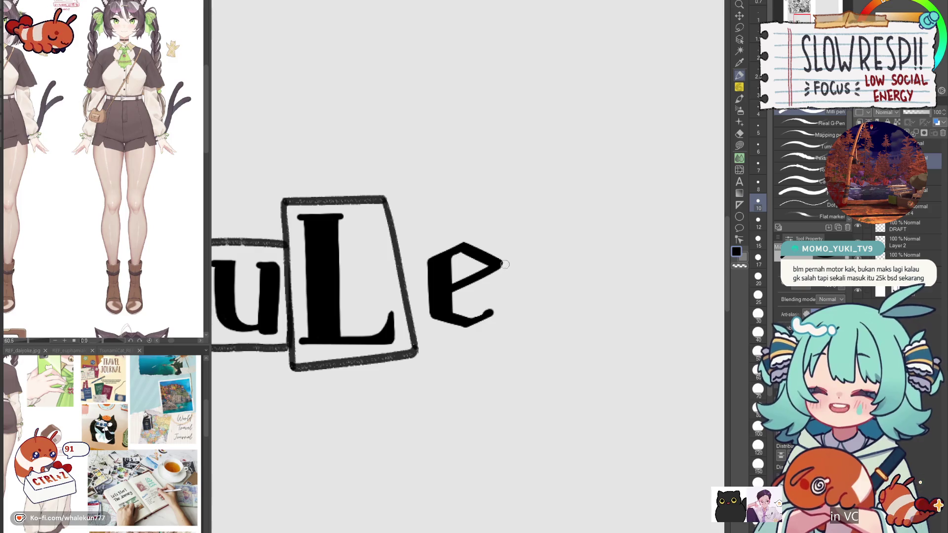
scroll(499, 280, "down", 5)
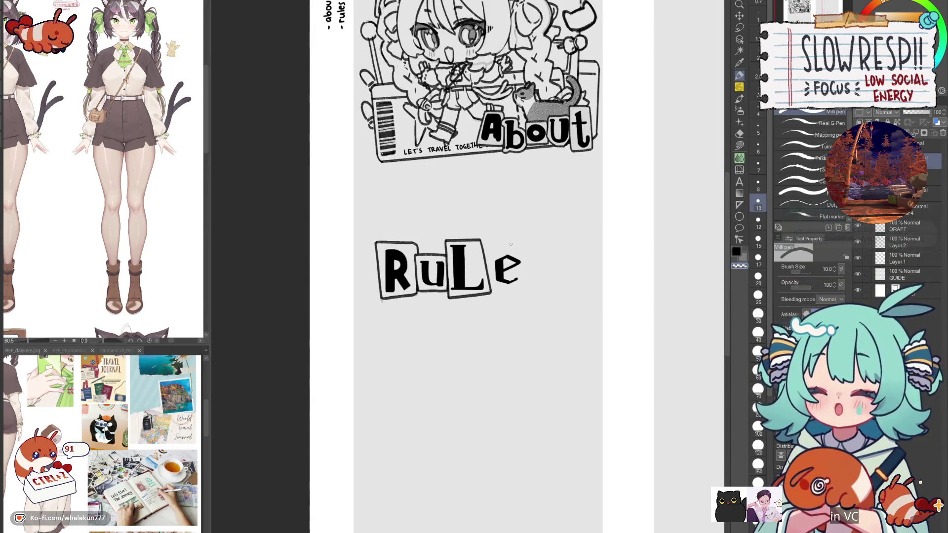
left_click(739, 16)
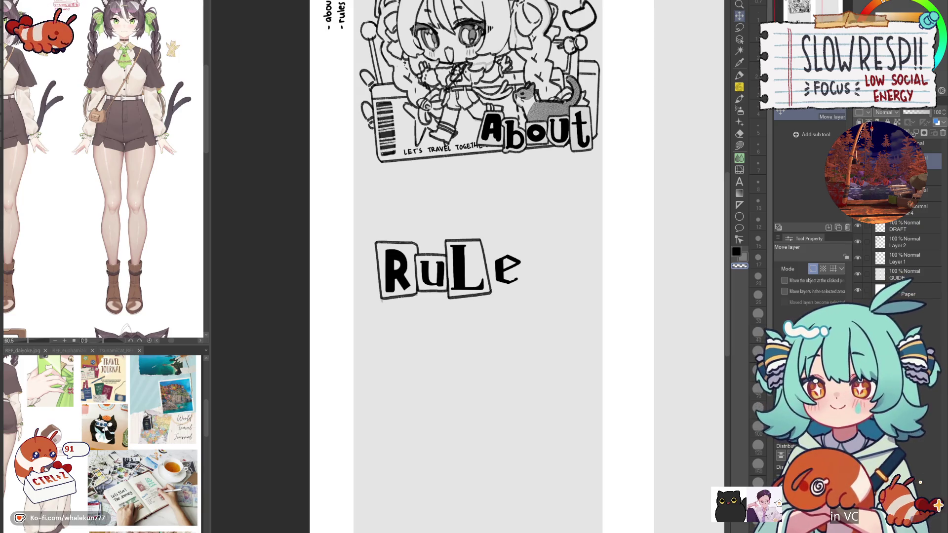
- Draw the top edge of the box around the e with the pen
key("p")
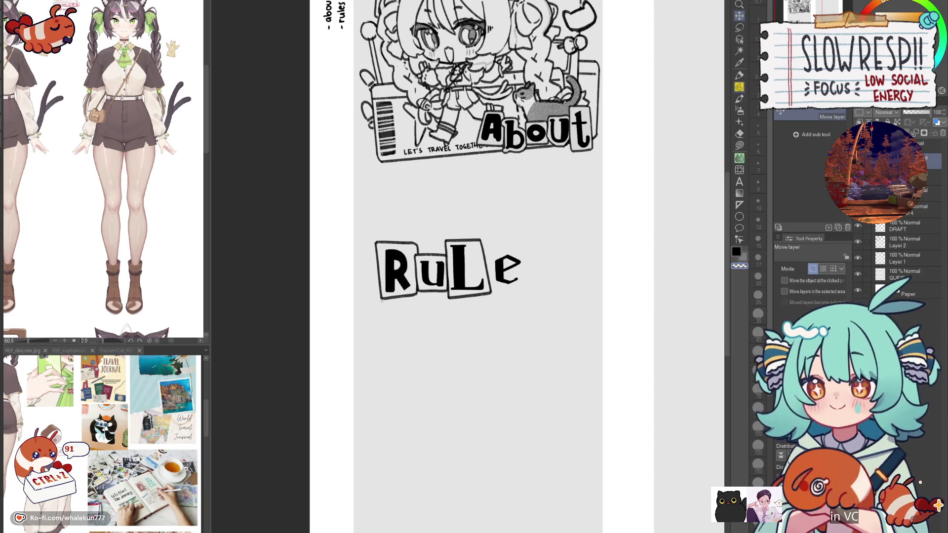
scroll(534, 278, "up", 3)
scroll(534, 277, "up", 1)
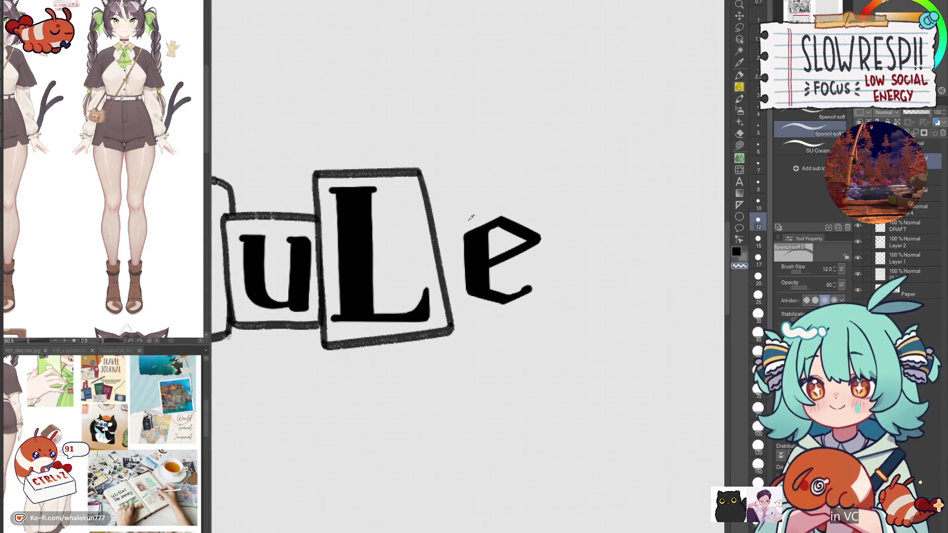
scroll(565, 234, "up", 1)
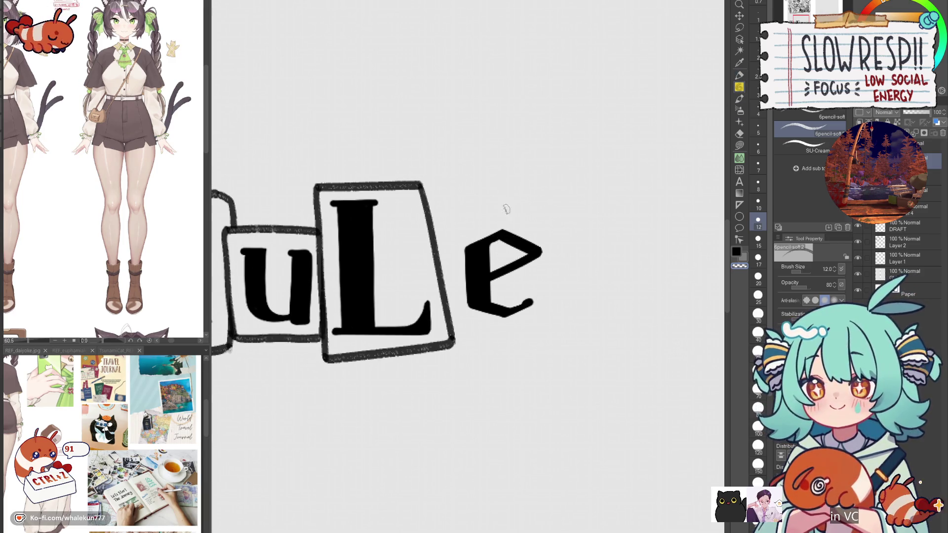
left_click_drag(454, 214, 551, 214)
key("ctrl+z")
- Add the left, bottom and right sides to close the e's box
mouse_move(446, 215)
left_mouse_down()
mouse_move(451, 320)
mouse_move(530, 330)
left_mouse_up()
key("ctrl+z")
left_click_drag(446, 322, 554, 329)
mouse_move(555, 215)
left_mouse_down()
mouse_move(556, 330)
mouse_move(582, 301)
mouse_move(594, 335)
mouse_move(599, 306)
left_mouse_up()
key("ctrl+z")
scroll(578, 285, "down", 5)
left_click(739, 17)
scroll(587, 305, "up", 5)
key("e")
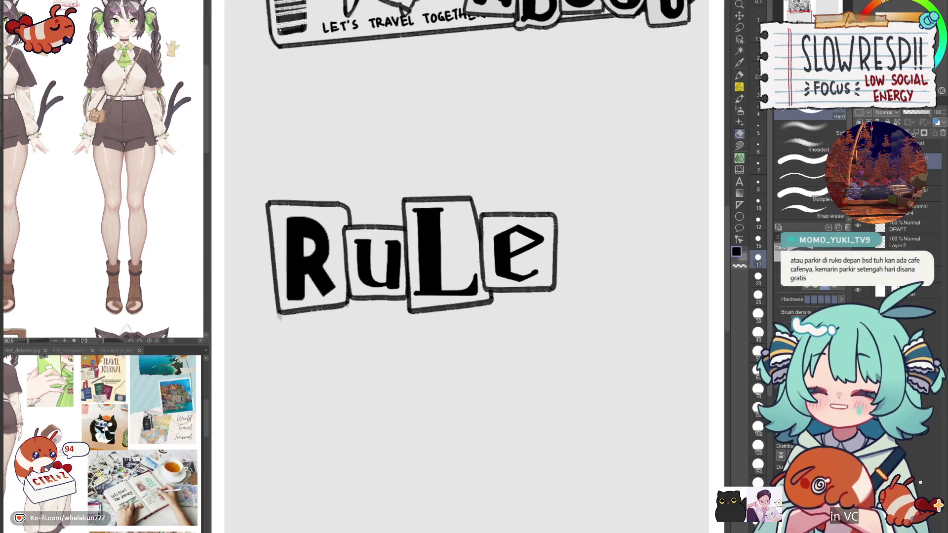
- Try the 6pencil-soft brush, then return to the Milli pen while reframing the view around RuLe
scroll(561, 322, "down", 5)
scroll(551, 334, "up", 3)
left_click(739, 75)
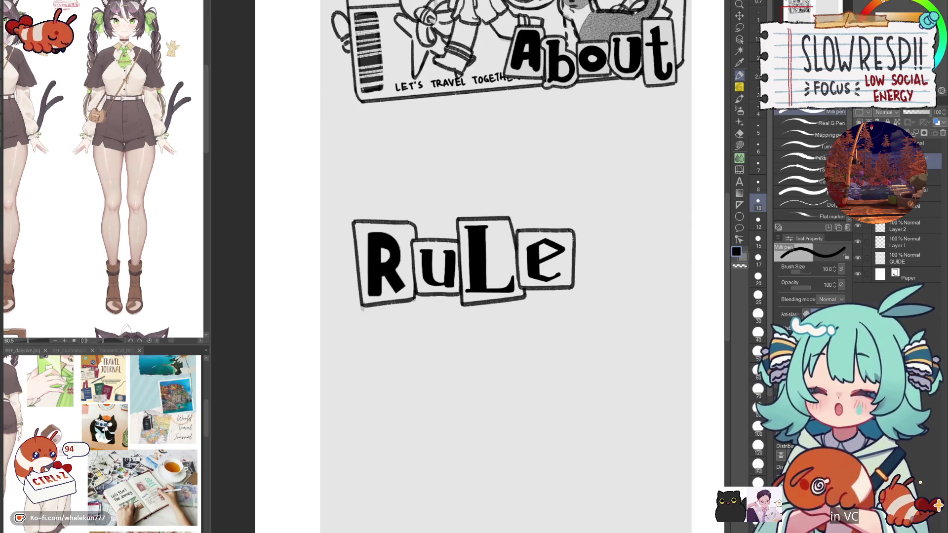
key("p")
mouse_move(620, 320)
left_mouse_down()
mouse_move(544, 243)
mouse_move(556, 246)
left_mouse_up()
scroll(545, 222, "up", 2)
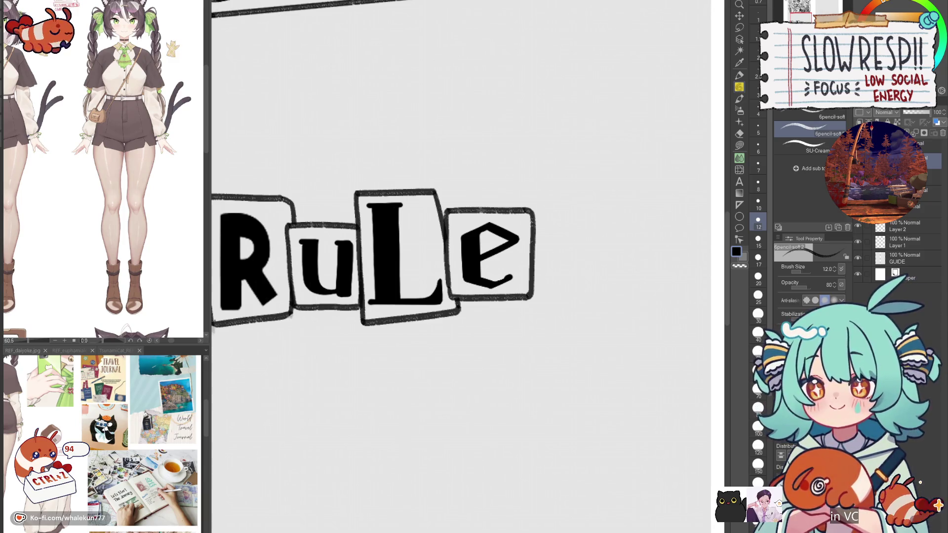
mouse_move(543, 315)
left_mouse_down()
mouse_move(556, 289)
mouse_move(624, 355)
left_mouse_up()
left_click(739, 75)
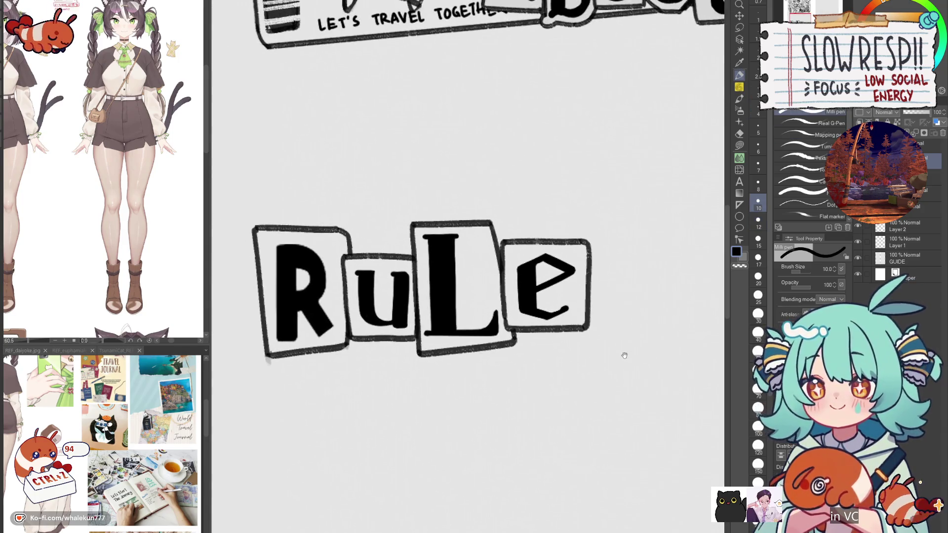
- Pan and zoom to show the About banner and clear space beside the e
left_click_drag(599, 296, 606, 317)
scroll(597, 285, "down", 5)
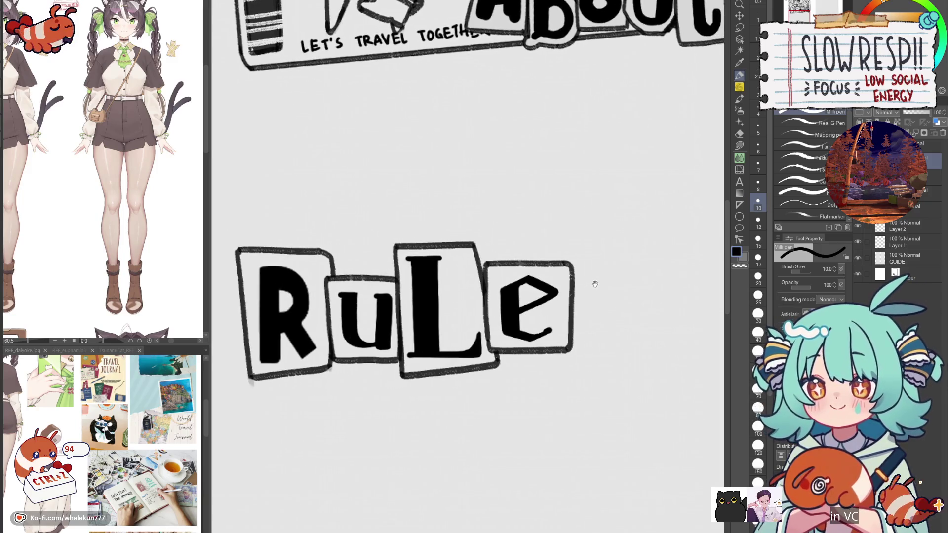
scroll(579, 286, "up", 4)
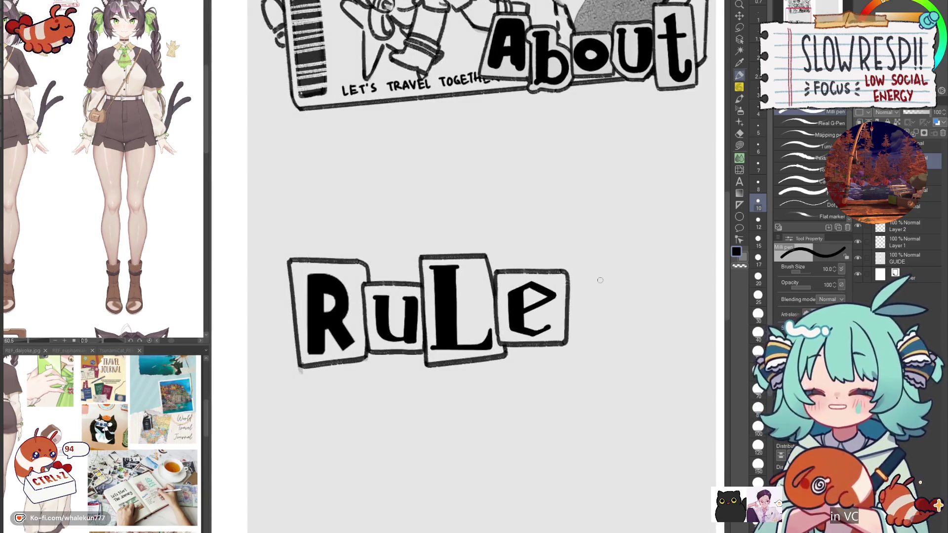
left_click_drag(600, 280, 695, 246)
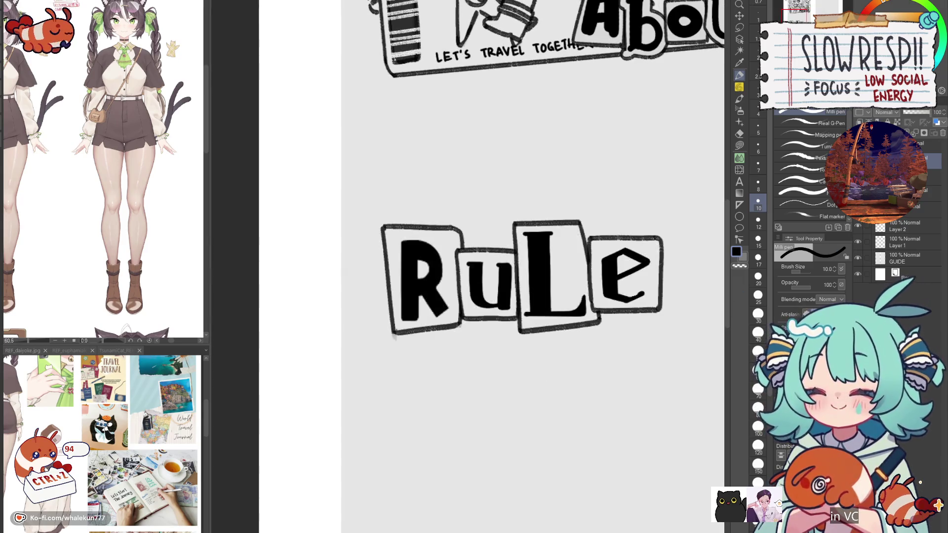
left_click_drag(615, 330, 570, 374)
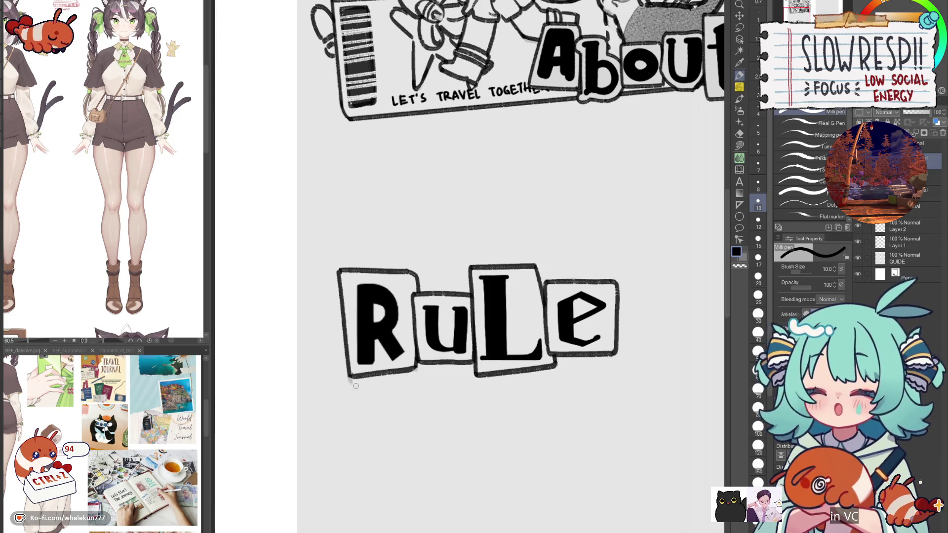
key("e")
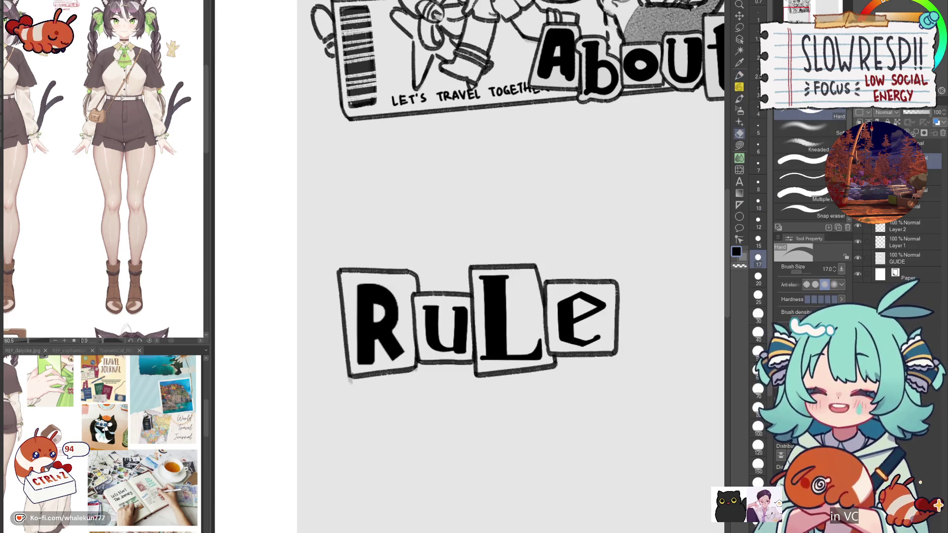
key("p")
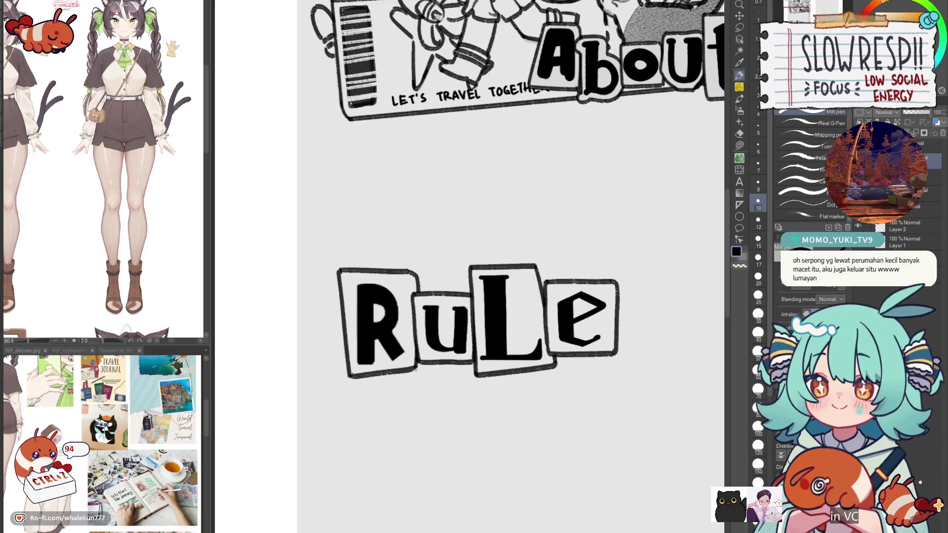
left_click_drag(610, 296, 546, 291)
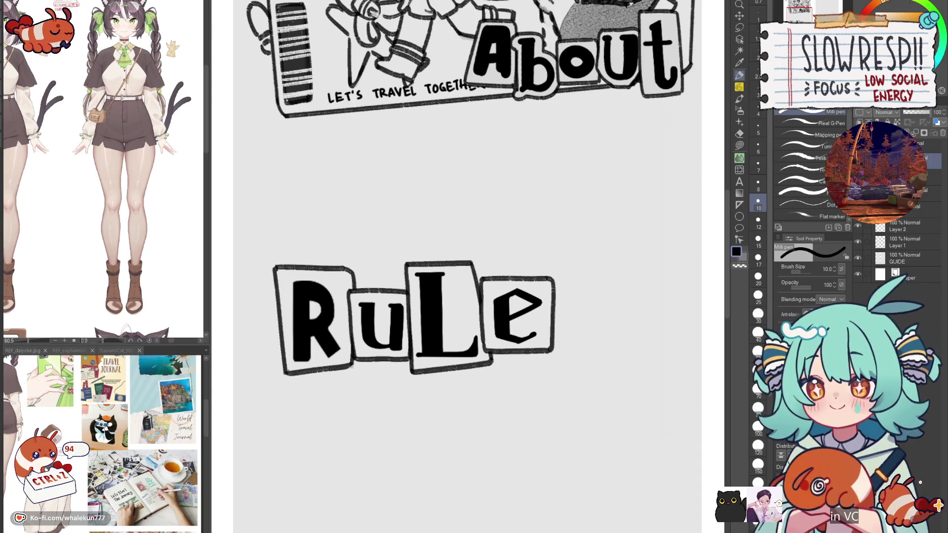
- Sketch trial S strokes right of the e, undoing the overextended ones
left_click_drag(603, 291, 603, 261)
key("ctrl+z")
mouse_move(607, 295)
left_mouse_down()
mouse_move(610, 276)
mouse_move(592, 257)
mouse_move(586, 297)
mouse_move(606, 321)
mouse_move(594, 254)
mouse_move(577, 269)
mouse_move(579, 300)
mouse_move(597, 274)
mouse_move(578, 257)
mouse_move(577, 299)
mouse_move(599, 310)
mouse_move(587, 252)
mouse_move(576, 307)
mouse_move(597, 316)
mouse_move(598, 348)
mouse_move(579, 356)
mouse_move(573, 327)
left_mouse_up()
key("ctrl+z")
key("ctrl+z")
key("ctrl+z")
scroll(599, 326, "up", 1)
- Enlarge the pen slightly and trace the lower half of the S, then undo it
scroll(602, 328, "up", 1)
key("bracketright")
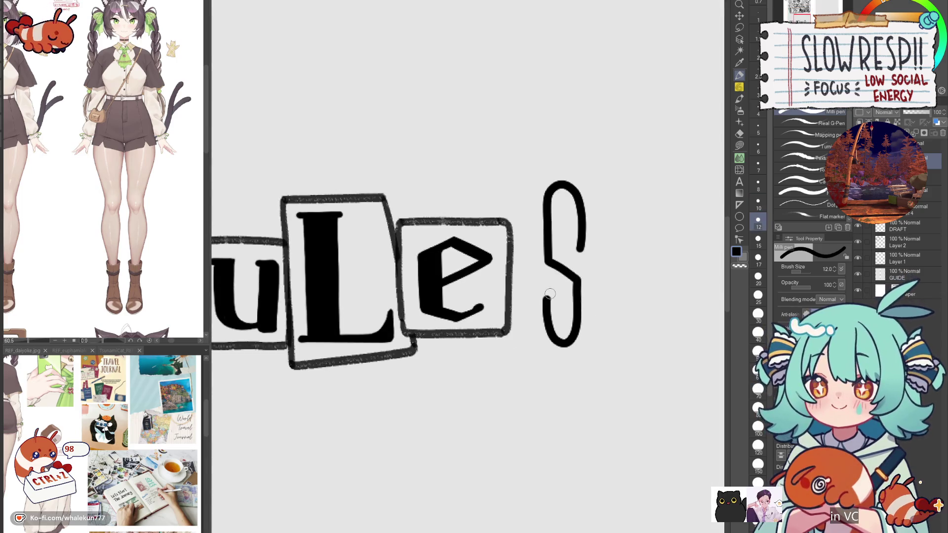
mouse_move(554, 298)
left_mouse_down()
mouse_move(547, 323)
mouse_move(568, 346)
mouse_move(568, 279)
mouse_move(547, 319)
mouse_move(563, 321)
mouse_move(547, 299)
mouse_move(555, 337)
mouse_move(576, 271)
mouse_move(516, 297)
mouse_move(526, 296)
left_mouse_up()
key("ctrl+z")
key("ctrl+z")
key("ctrl+z")
key("ctrl+z")
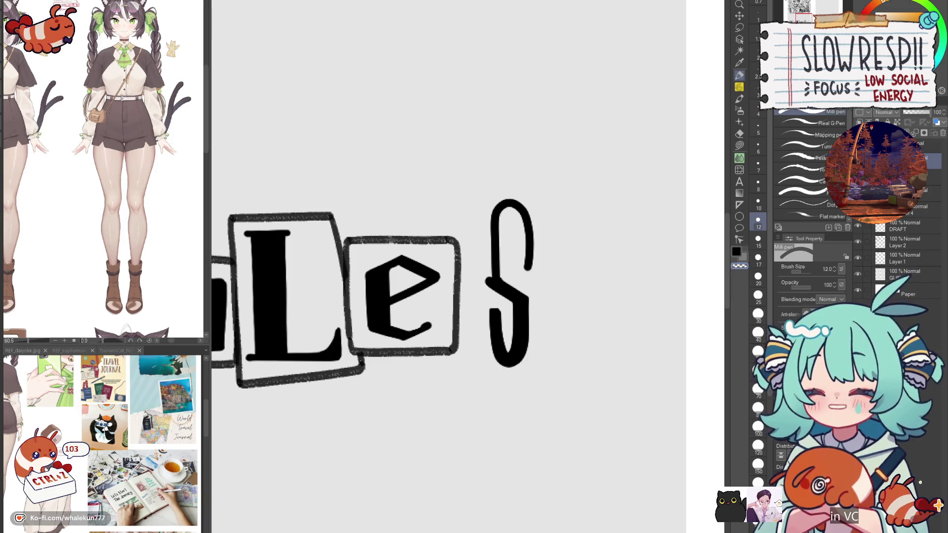
- Zoom in on the S and retry thickening its left stroke, undoing each unsatisfactory attempt
left_click_drag(588, 245, 546, 212)
scroll(470, 162, "up", 2)
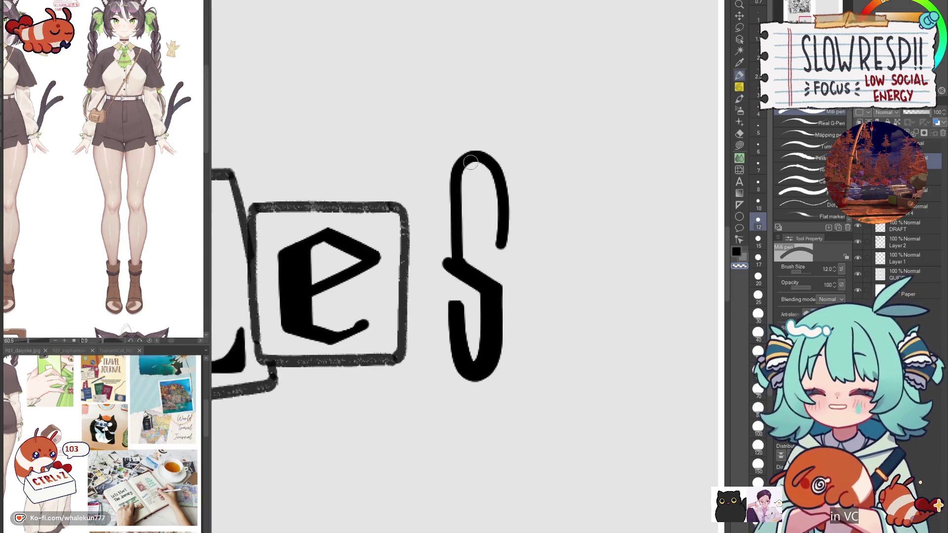
key("ctrl+z")
mouse_move(474, 157)
left_mouse_down()
mouse_move(463, 182)
mouse_move(468, 269)
left_mouse_up()
key("ctrl+z")
left_click_drag(475, 155, 463, 266)
key("ctrl+z")
mouse_move(476, 156)
left_mouse_down()
mouse_move(464, 182)
mouse_move(463, 259)
mouse_move(469, 163)
mouse_move(462, 249)
mouse_move(378, 198)
left_mouse_up()
key("ctrl+z")
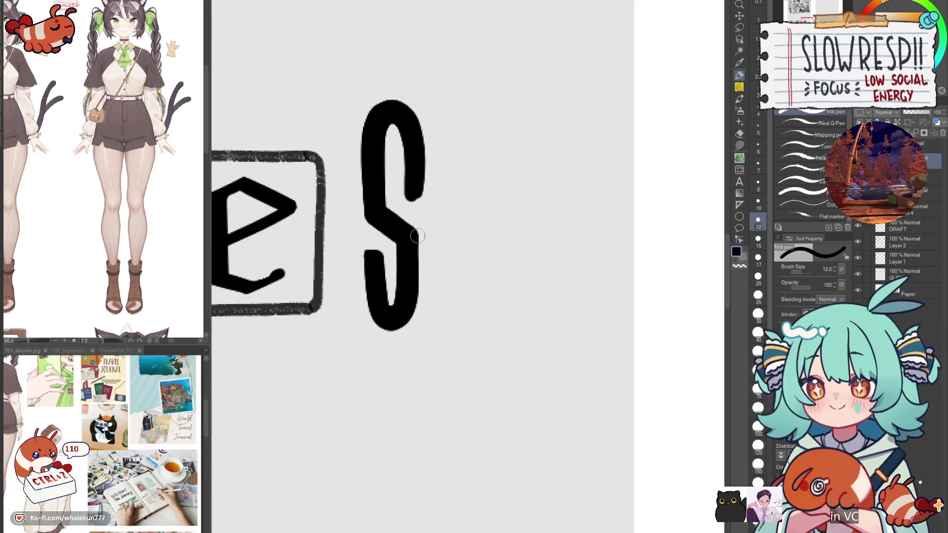
left_click(739, 169)
- With Liquify, push the S's top down slightly and reshape its bottom curve
key("bracketright")
key("bracketright")
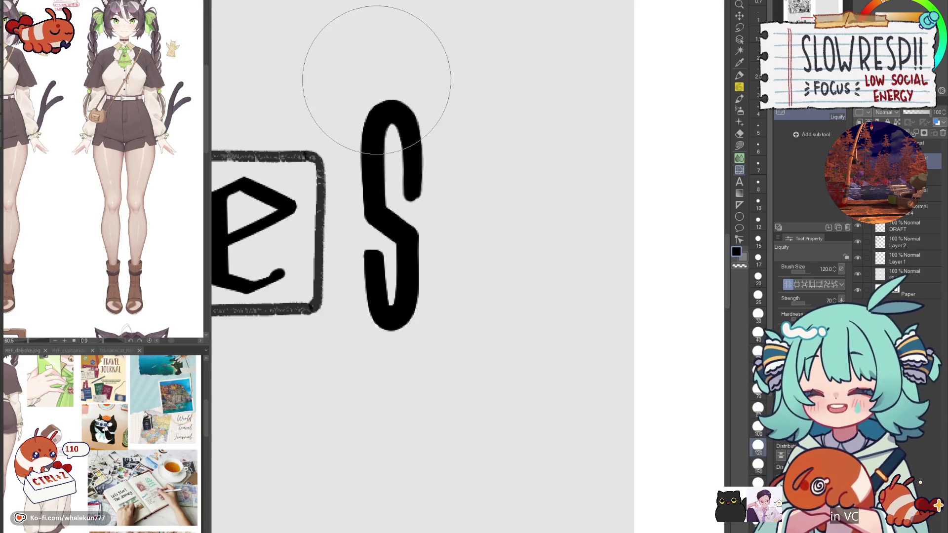
left_click_drag(376, 80, 381, 89)
key("bracketleft")
key("bracketleft")
key("bracketleft")
mouse_move(373, 323)
left_mouse_down()
mouse_move(355, 281)
mouse_move(408, 290)
mouse_move(386, 345)
left_mouse_up()
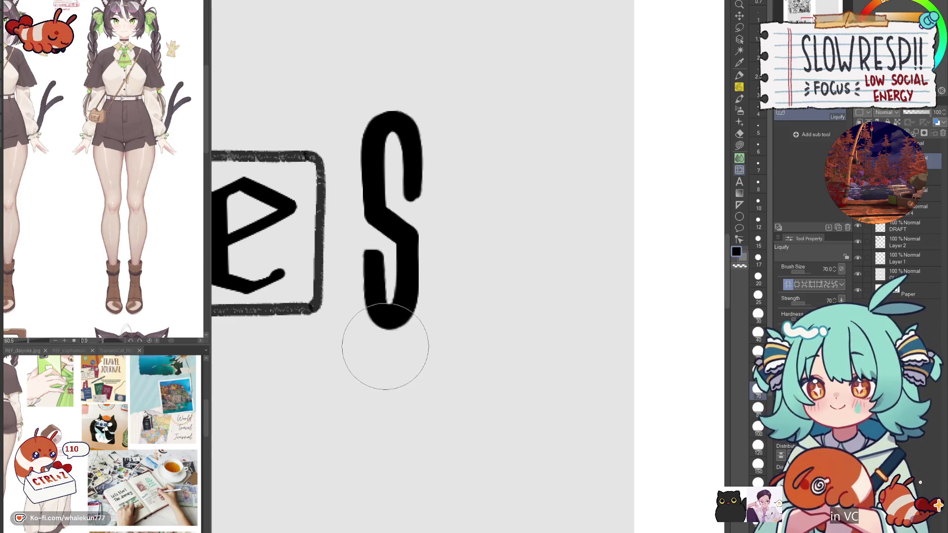
scroll(398, 321, "down", 5)
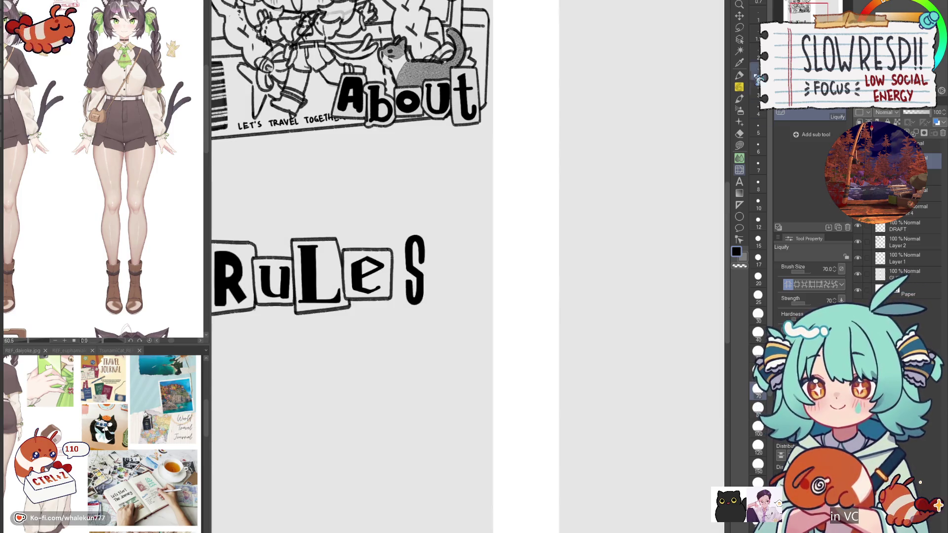
- Ink in the lower inner notch of the S with the pen
left_click(739, 77)
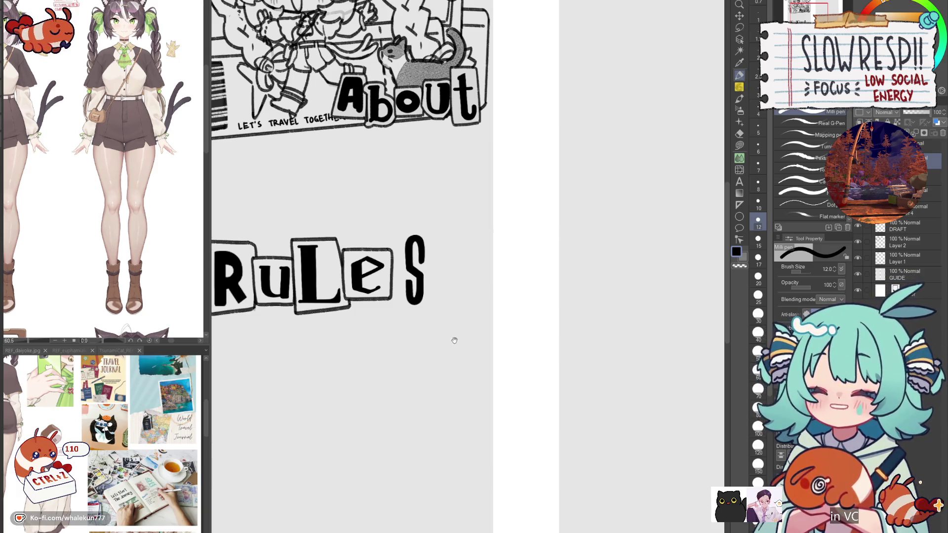
scroll(502, 307, "up", 5)
scroll(502, 307, "up", 2)
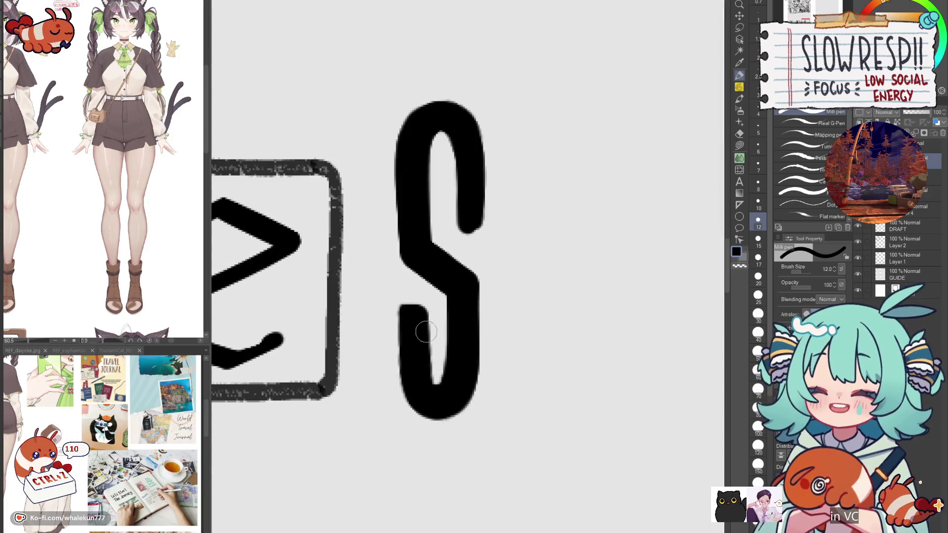
mouse_move(425, 386)
left_mouse_down()
mouse_move(451, 383)
mouse_move(450, 369)
left_mouse_up()
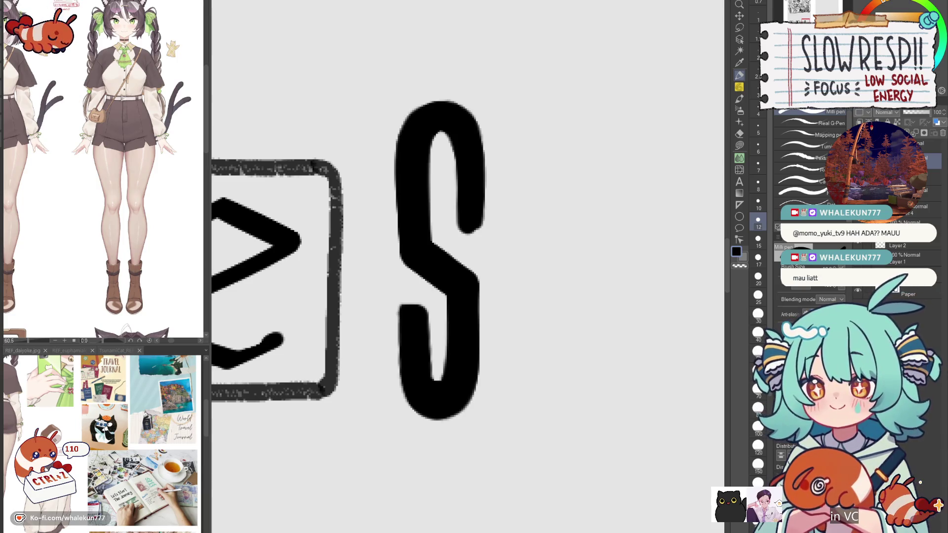
- Widen the S slightly with a Ctrl+T transform on its right handle and commit it
key("p")
scroll(535, 332, "down", 5)
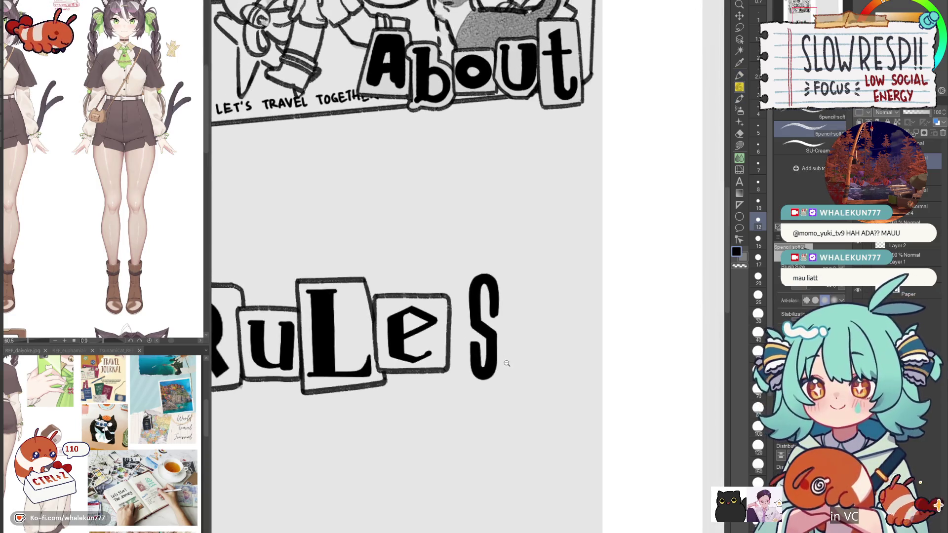
scroll(506, 363, "down", 5)
scroll(506, 345, "up", 2)
key("ctrl+t")
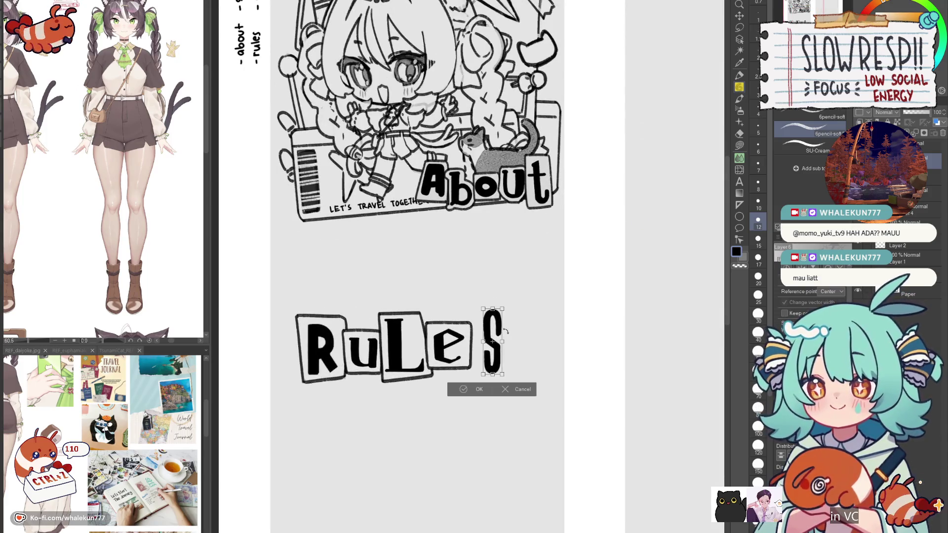
left_click_drag(503, 341, 509, 342)
left_click_drag(509, 342, 507, 342)
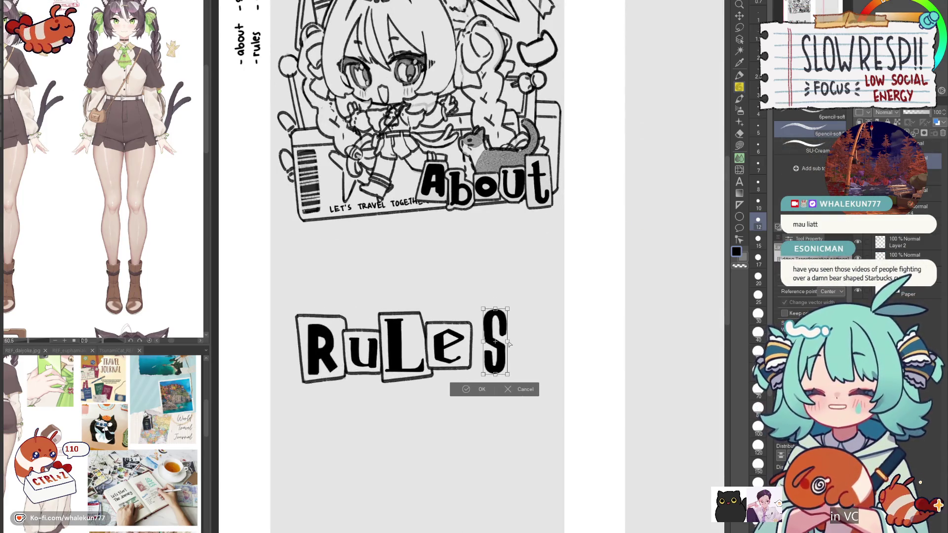
key("Return")
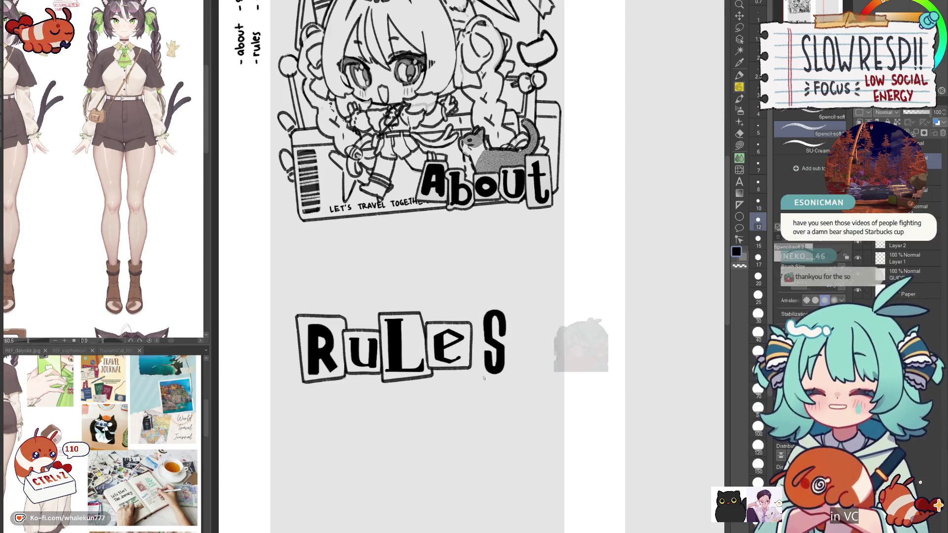
key("p")
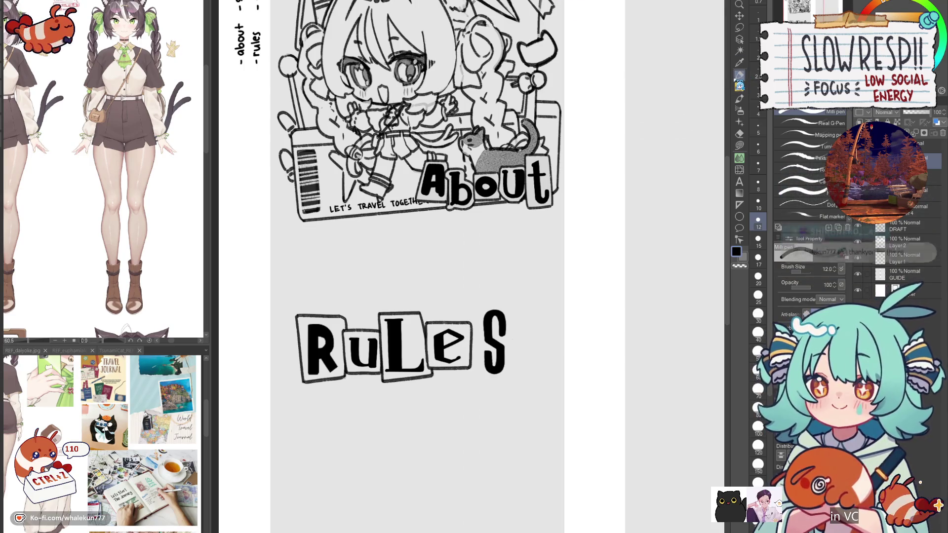
- Remove the drip and stray marks from the S's upper-right end and reduce the pen size to 7
scroll(448, 254, "down", 3)
scroll(448, 255, "up", 4)
left_click_drag(447, 257, 463, 256)
key("ctrl+z")
key("ctrl+z")
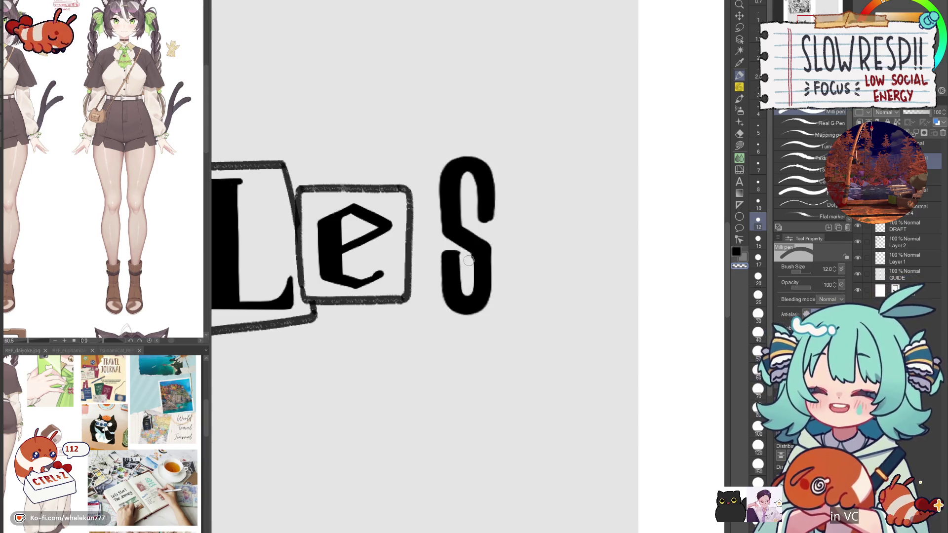
key("c")
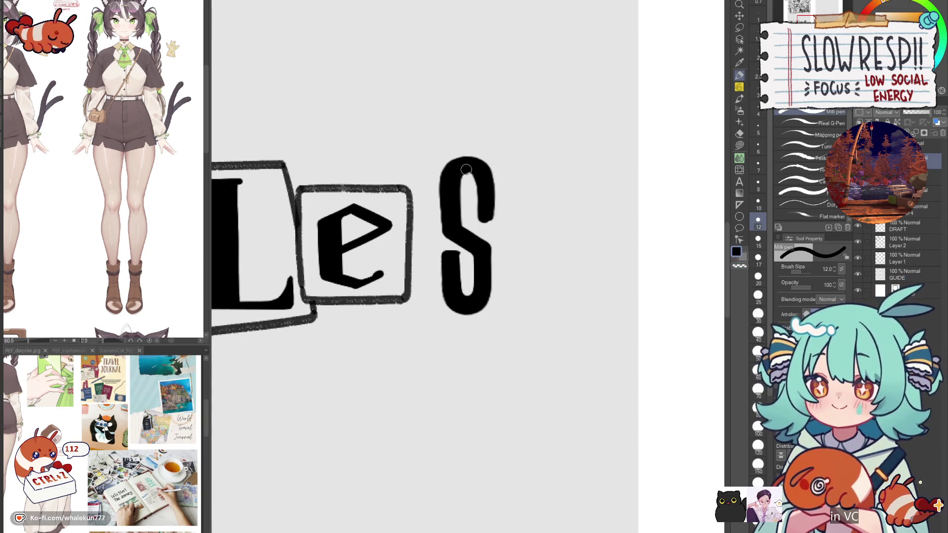
key("ctrl+z")
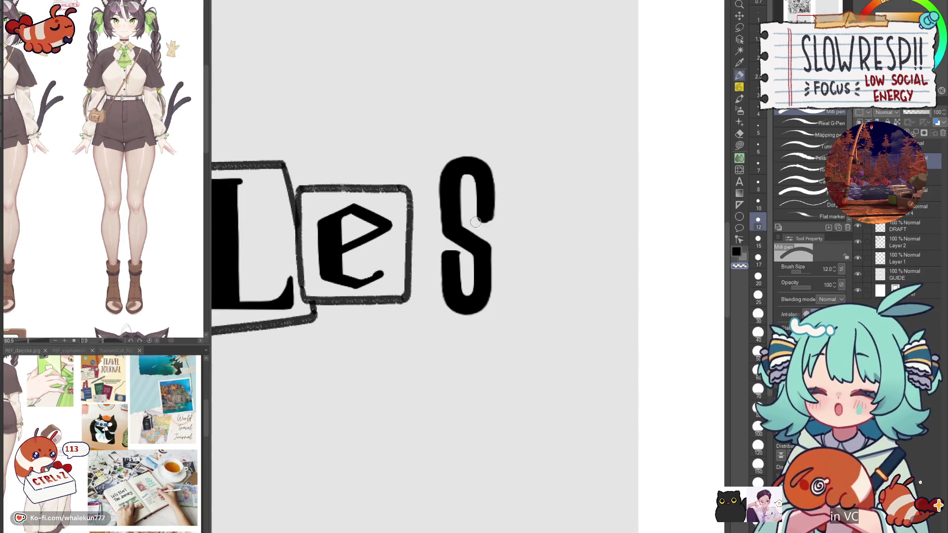
key("ctrl+z")
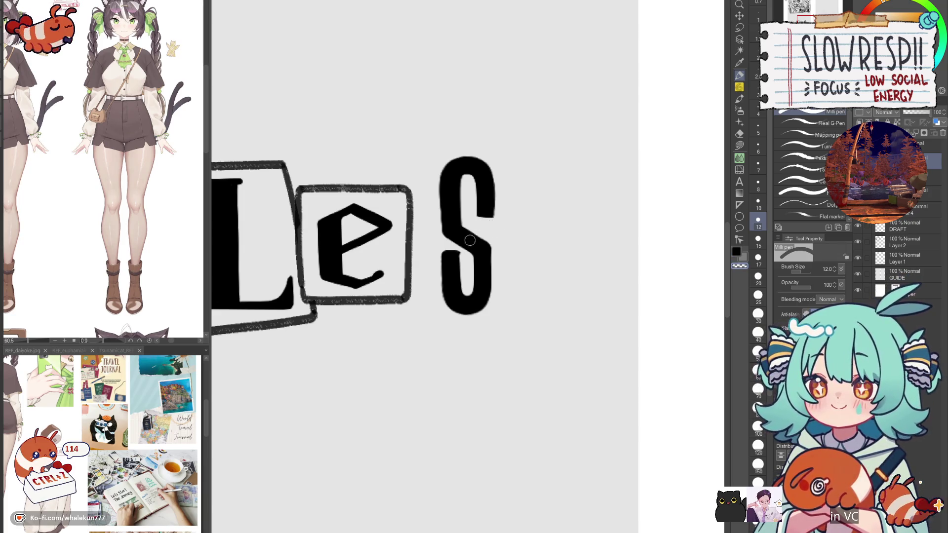
key("ctrl+z")
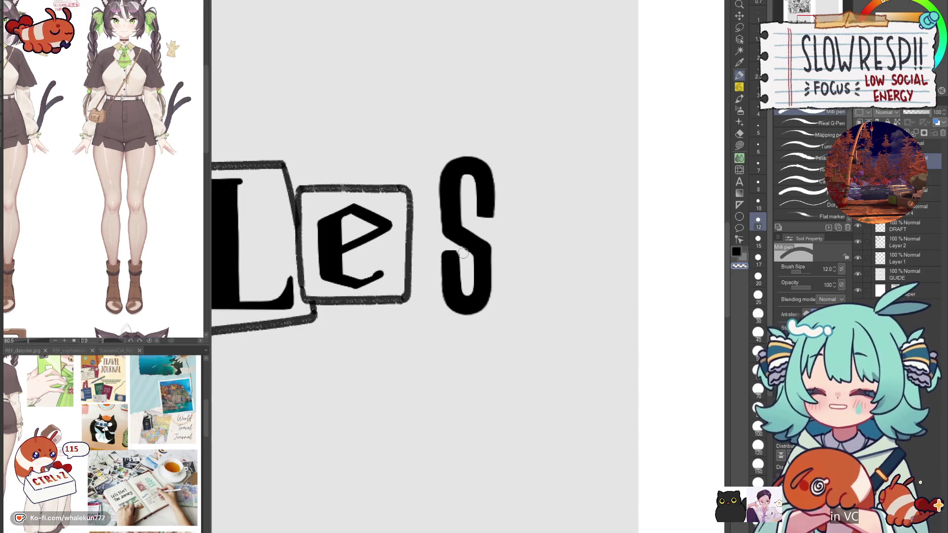
key("bracketleft")
key("bracketleft")
key("bracketleft")
key("bracketleft")
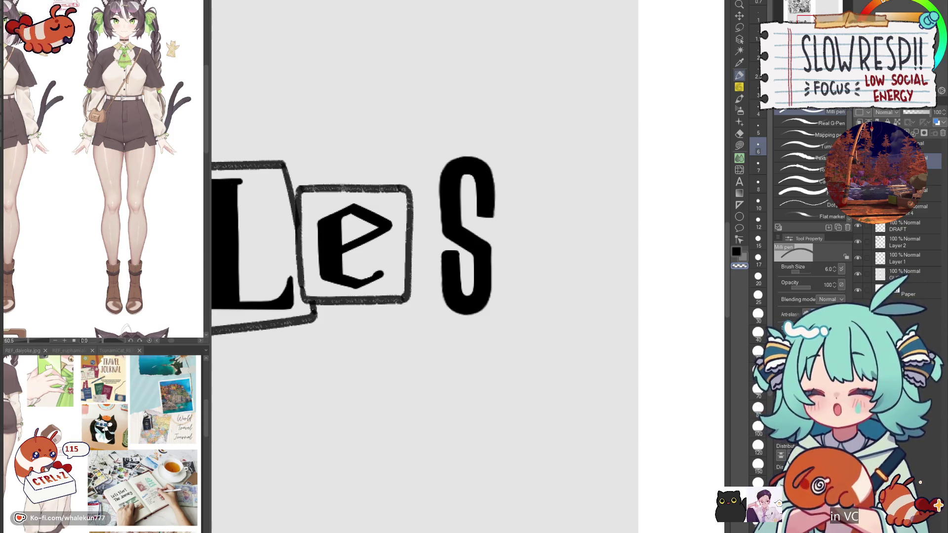
left_click(739, 87)
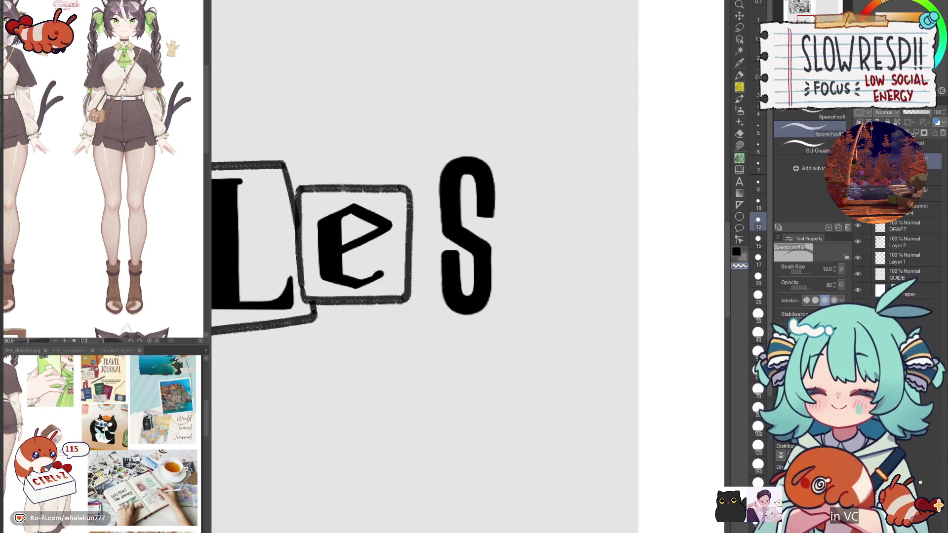
- Pencil the top and left edges of a box around the S
left_click_drag(417, 139, 497, 132)
key("ctrl+z")
left_click_drag(420, 143, 503, 133)
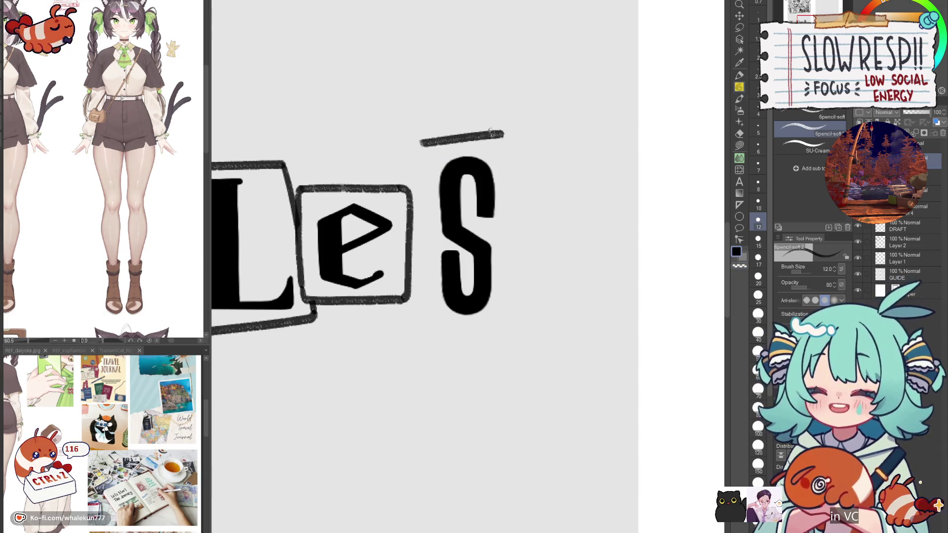
left_click_drag(420, 141, 424, 332)
key("ctrl+z")
- Add the right and bottom edges to the S's box, retracing the right edge to its corner
left_click_drag(501, 132, 511, 323)
left_click_drag(423, 328, 515, 320)
key("ctrl+z")
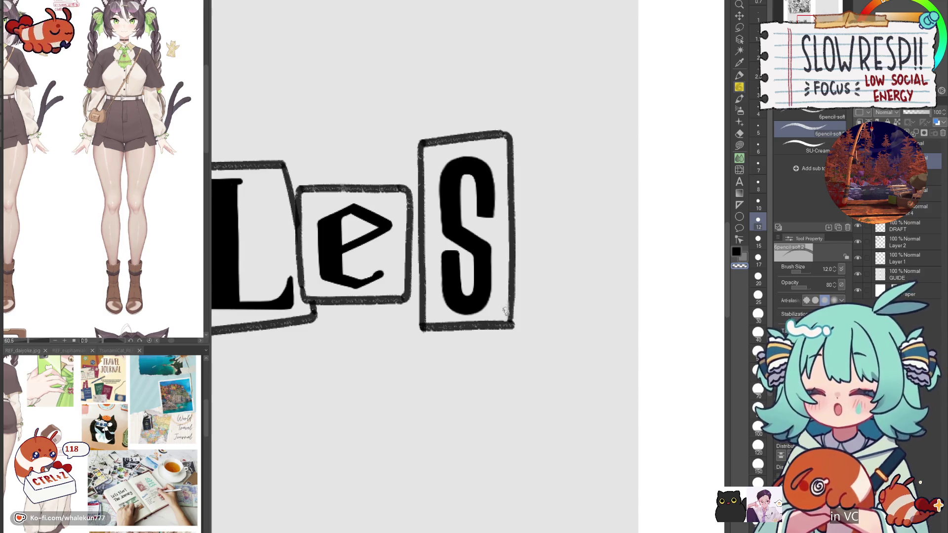
key("ctrl+z")
left_click_drag(513, 307, 512, 324)
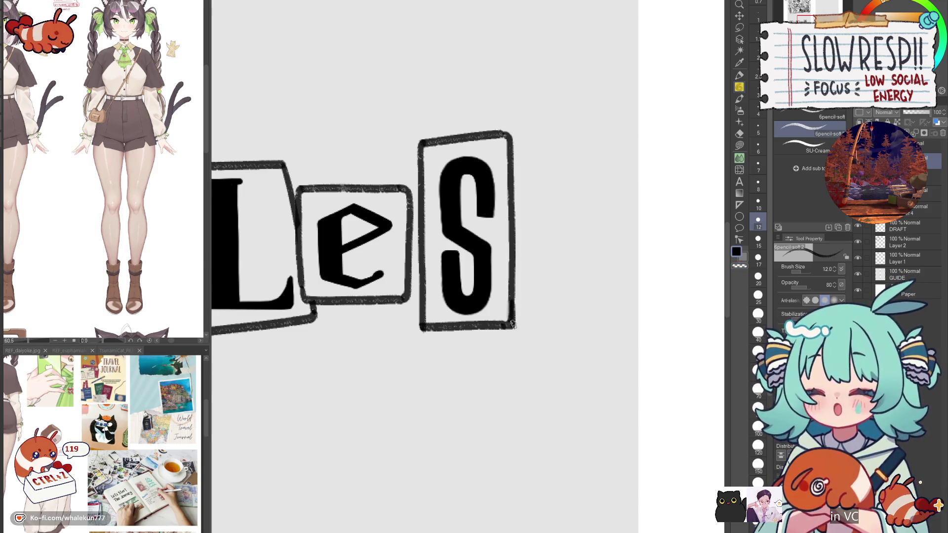
scroll(509, 297, "down", 5)
- Centre the RuLeS panel and apply a Ctrl+T transform to the boxed S
key("k")
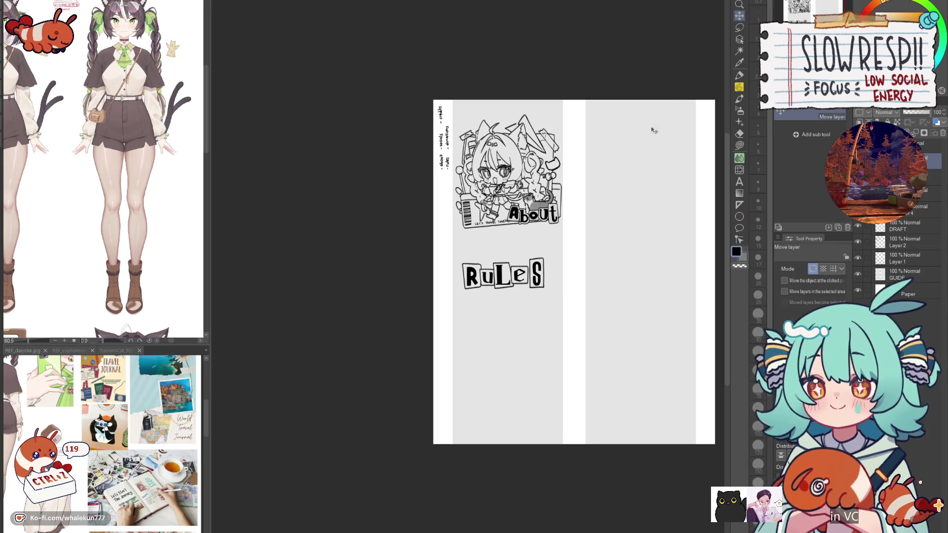
scroll(549, 300, "up", 3)
left_click_drag(548, 301, 502, 336)
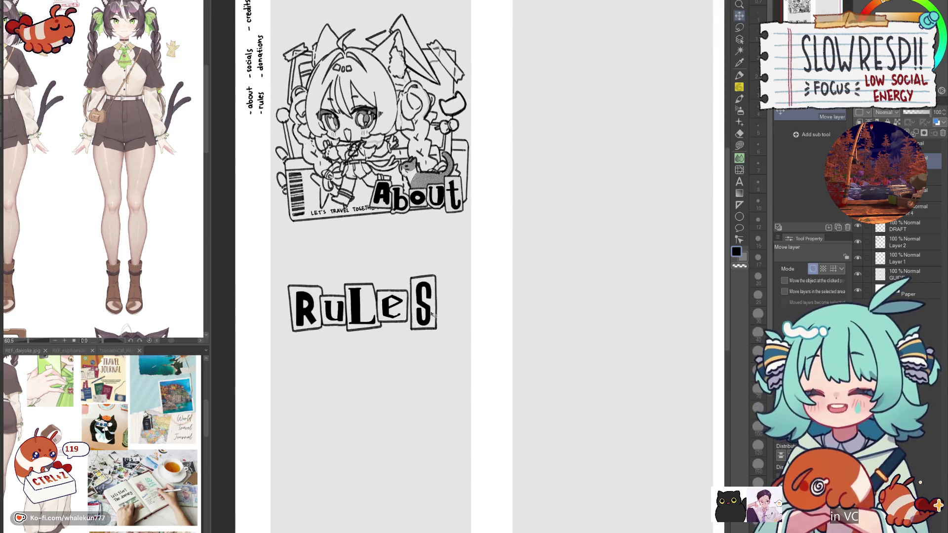
key("ctrl+t")
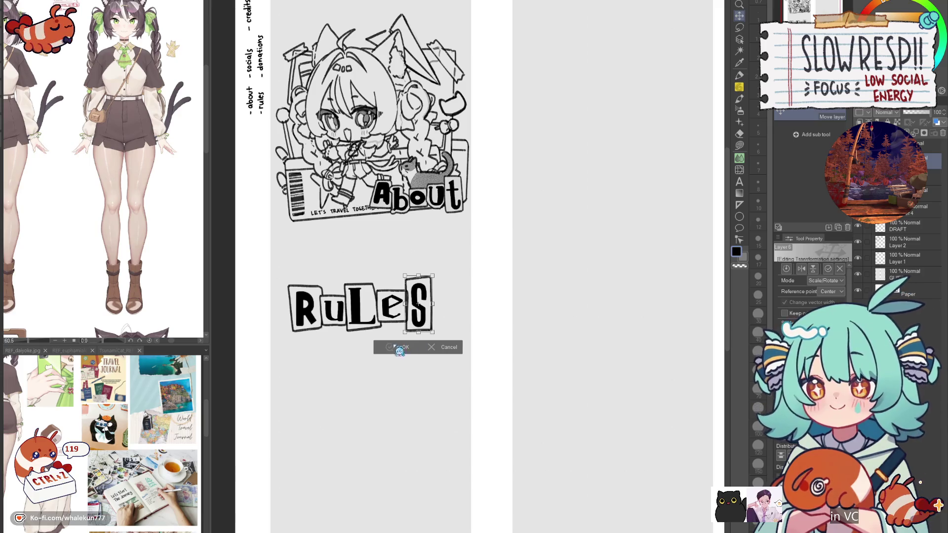
left_click(403, 347)
scroll(409, 295, "up", 3)
- Reframe the RuLeS title and flip the canvas horizontally to check the lettering
key("e")
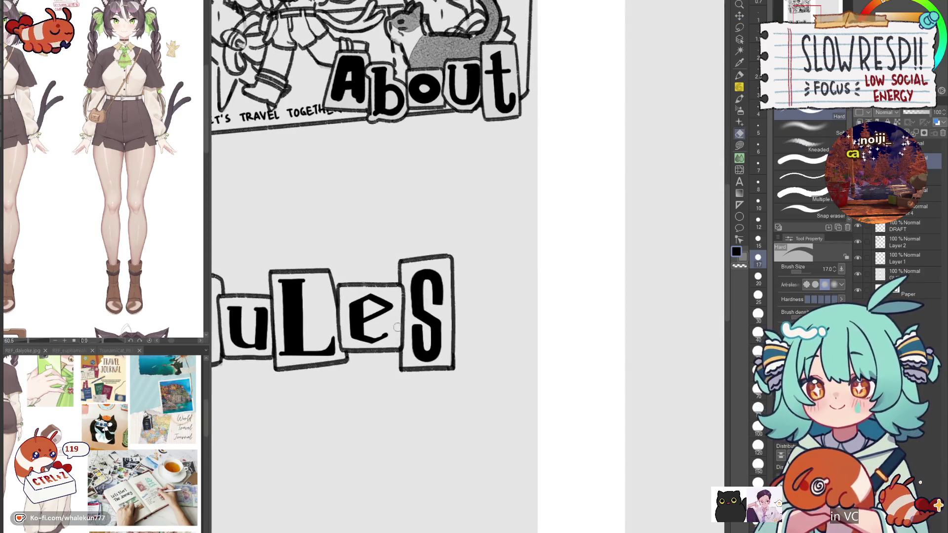
left_click_drag(410, 295, 438, 293)
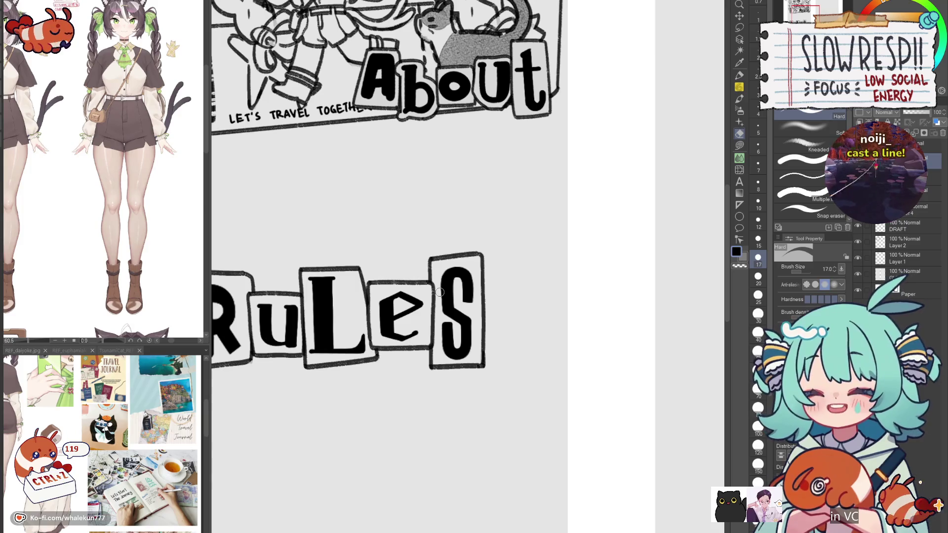
left_click(739, 87)
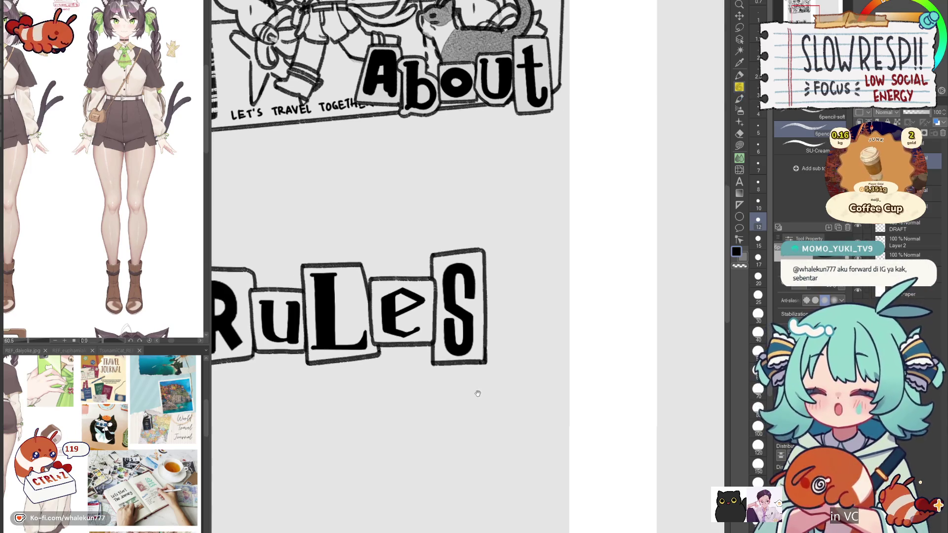
left_click_drag(476, 396, 495, 366)
key("h")
key("h")
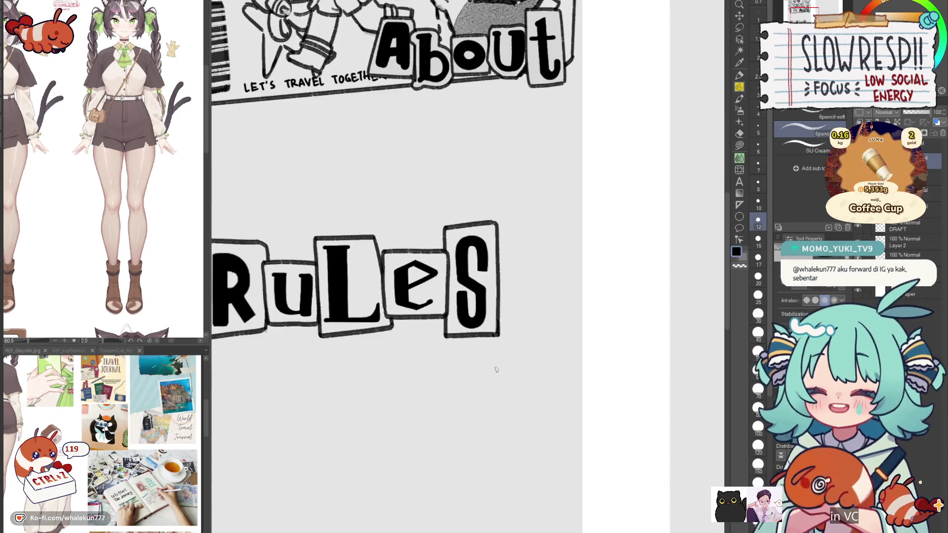
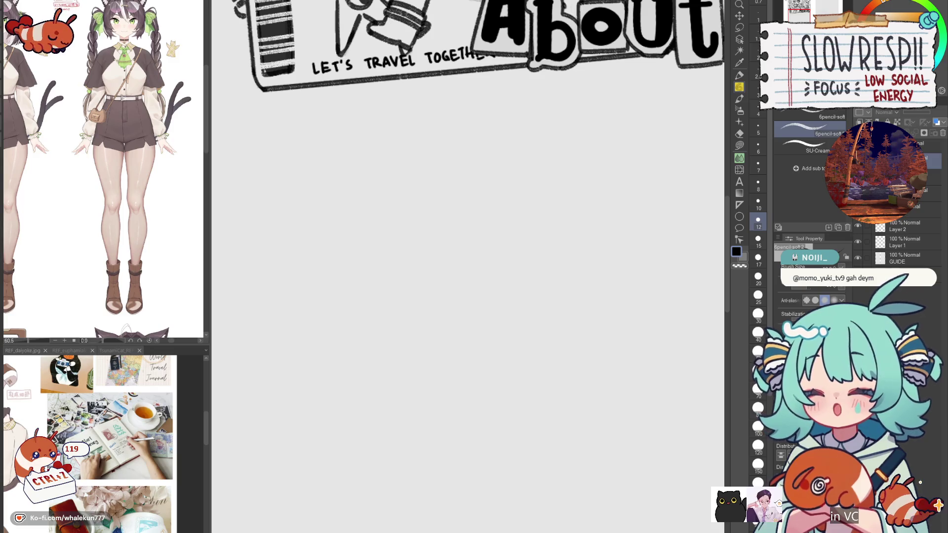
- Bring back the RuLeS lettering with an undo and lasso-fill the R tile grey
key("ctrl+z")
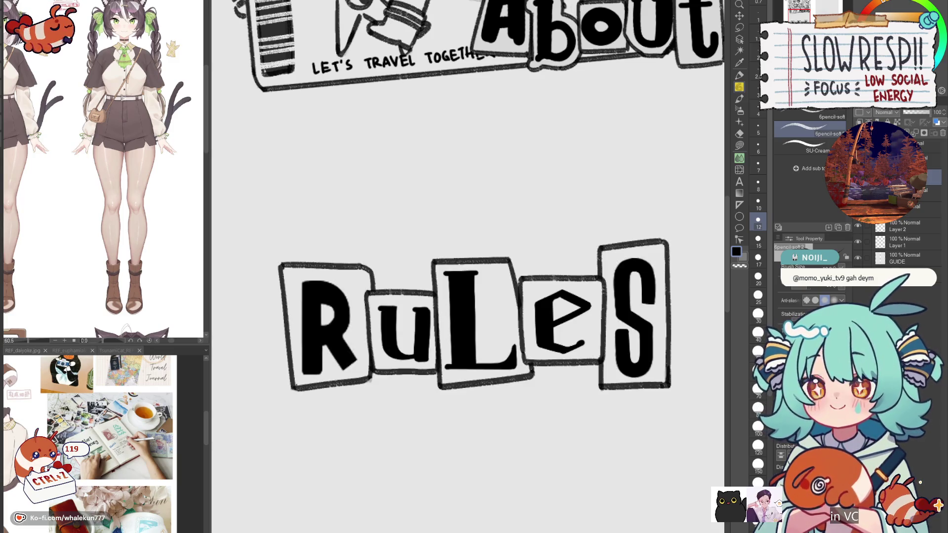
left_click(740, 146)
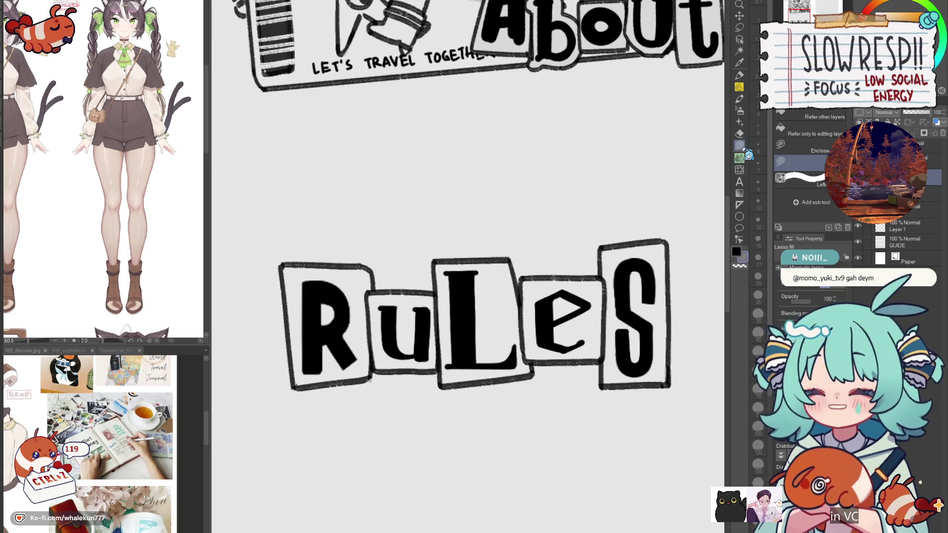
scroll(504, 360, "up", 5)
scroll(431, 207, "down", 5)
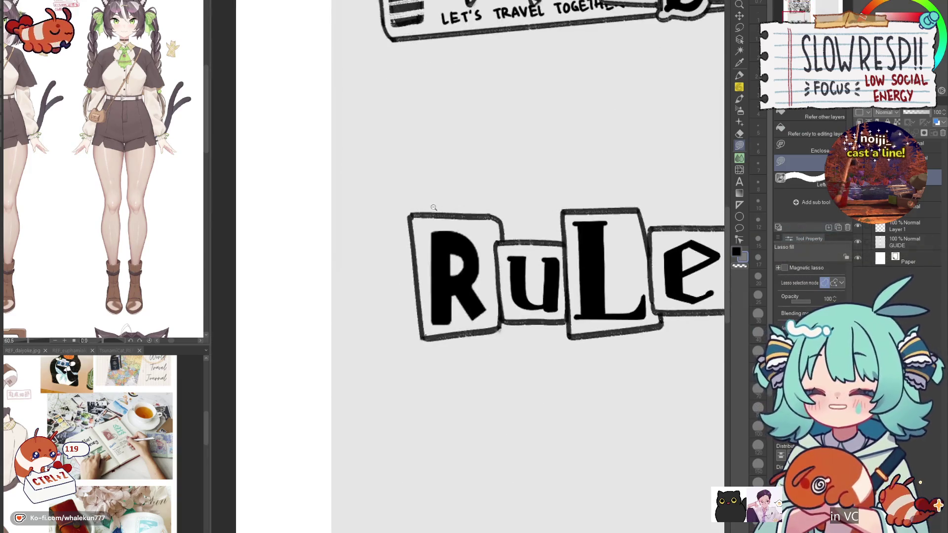
scroll(432, 207, "up", 3)
mouse_move(387, 228)
left_mouse_down()
mouse_move(404, 471)
mouse_move(417, 513)
mouse_move(558, 493)
mouse_move(599, 380)
mouse_move(582, 229)
mouse_move(563, 220)
left_mouse_up()
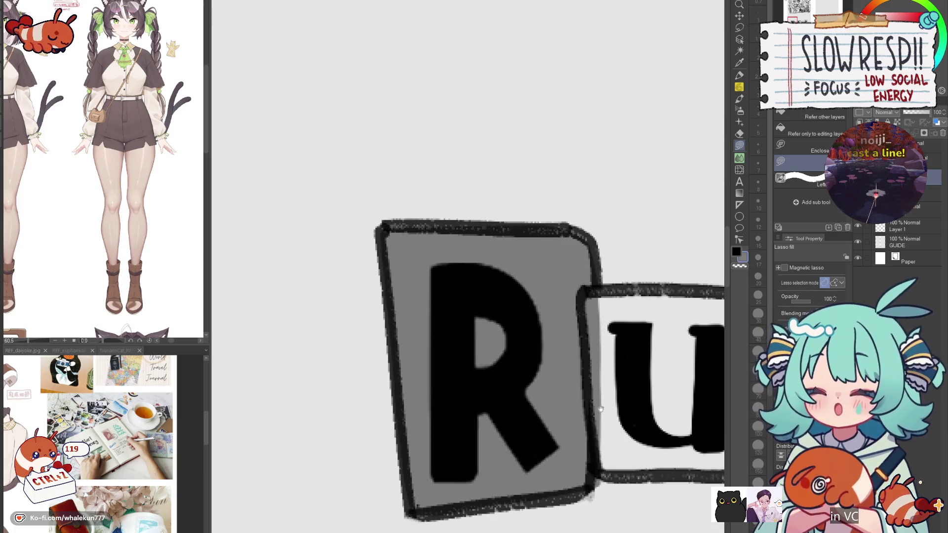
- Fill the u tile grey behind its letter in several lasso passes
left_click_drag(599, 398, 564, 283)
left_click_drag(588, 201, 471, 233)
mouse_move(432, 205)
left_mouse_down()
mouse_move(585, 208)
mouse_move(432, 206)
left_mouse_up()
mouse_move(450, 390)
left_mouse_down()
mouse_move(465, 234)
mouse_move(612, 385)
mouse_move(450, 390)
left_mouse_up()
mouse_move(450, 390)
left_mouse_down()
mouse_move(365, 396)
mouse_move(279, 422)
left_mouse_up()
- Fill the L and e tiles grey behind their letters
mouse_move(417, 167)
left_mouse_down()
mouse_move(436, 462)
mouse_move(552, 402)
mouse_move(540, 161)
mouse_move(609, 197)
mouse_move(644, 435)
mouse_move(542, 451)
left_mouse_up()
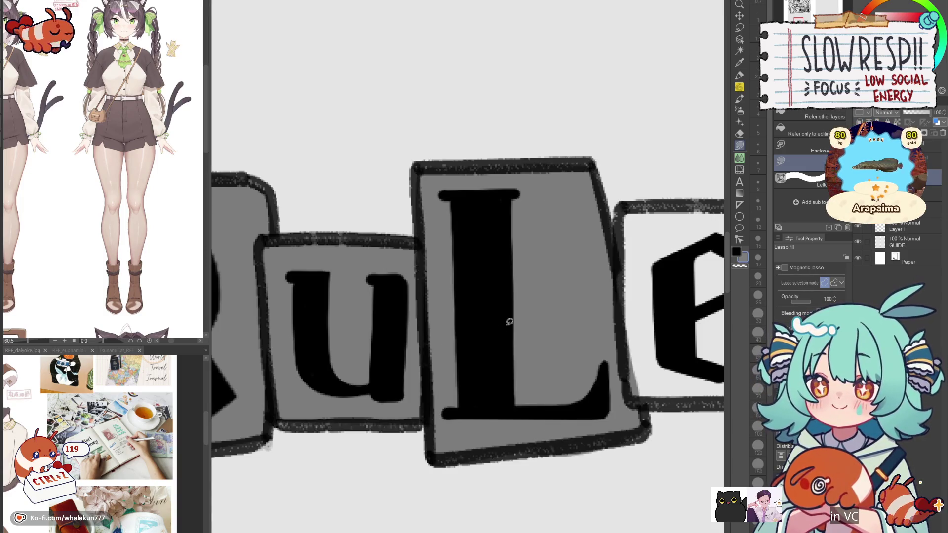
left_click_drag(501, 328, 314, 351)
mouse_move(442, 232)
left_mouse_down()
mouse_move(432, 239)
mouse_move(432, 409)
mouse_move(513, 425)
mouse_move(633, 383)
mouse_move(593, 225)
mouse_move(440, 230)
left_mouse_up()
mouse_move(615, 177)
left_mouse_down()
mouse_move(411, 219)
mouse_move(518, 366)
mouse_move(570, 315)
mouse_move(567, 200)
left_mouse_up()
- Fill the S tile grey, covering its upper, right and lower-left parts
left_click_drag(564, 354, 584, 179)
mouse_move(572, 121)
left_mouse_down()
mouse_move(592, 208)
mouse_move(595, 326)
mouse_move(556, 346)
left_mouse_up()
mouse_move(427, 177)
left_mouse_down()
mouse_move(487, 254)
mouse_move(432, 341)
mouse_move(428, 316)
left_mouse_up()
mouse_move(472, 349)
left_mouse_down()
mouse_move(456, 339)
mouse_move(575, 193)
mouse_move(568, 345)
left_mouse_up()
scroll(567, 341, "down", 5)
scroll(575, 351, "up", 1)
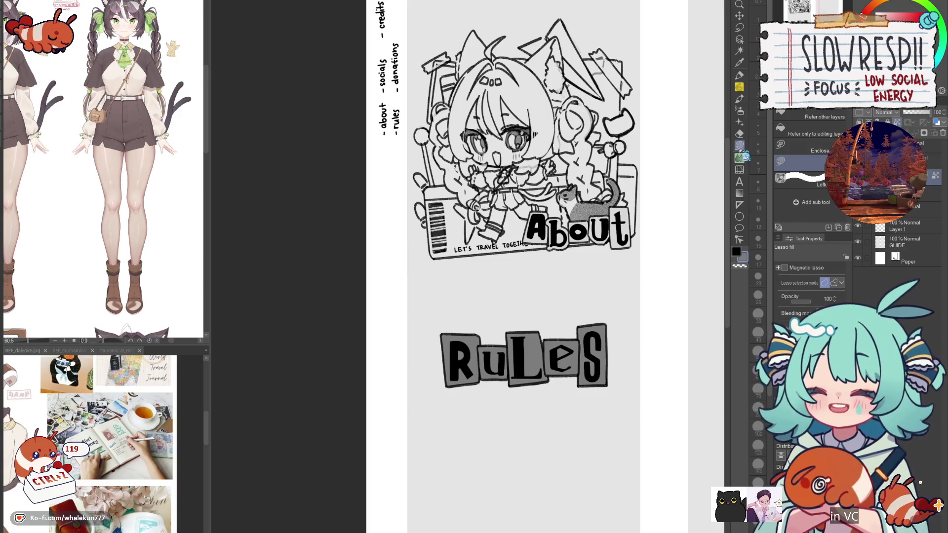
- Lasso-fill once around the whole RuLeS title so every tile becomes pale grey
left_click_drag(622, 314, 561, 314)
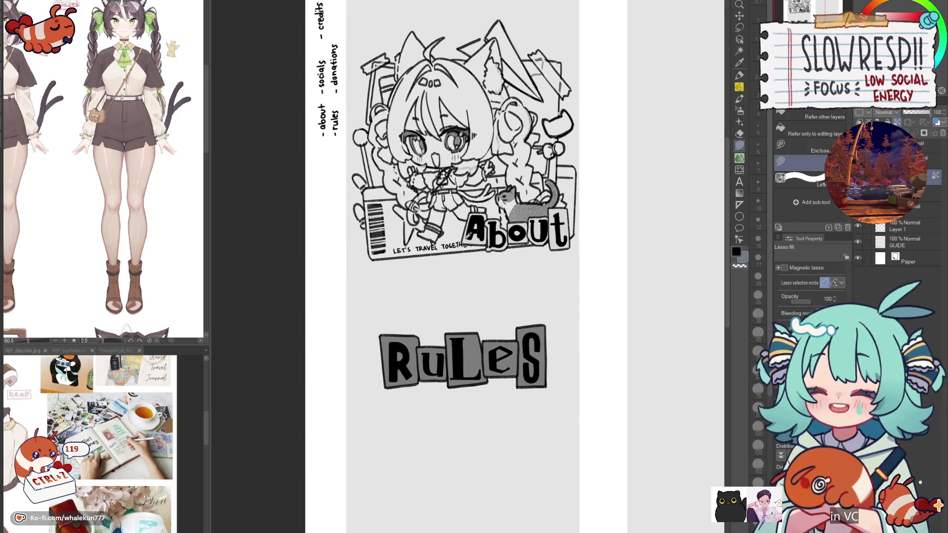
mouse_move(479, 284)
left_mouse_down()
mouse_move(491, 427)
mouse_move(458, 457)
left_mouse_up()
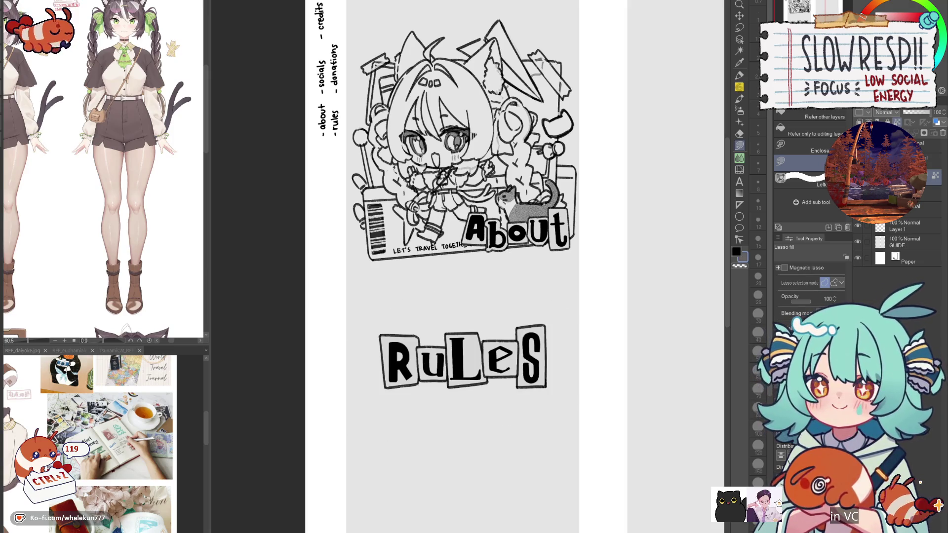
left_click_drag(584, 326, 604, 321)
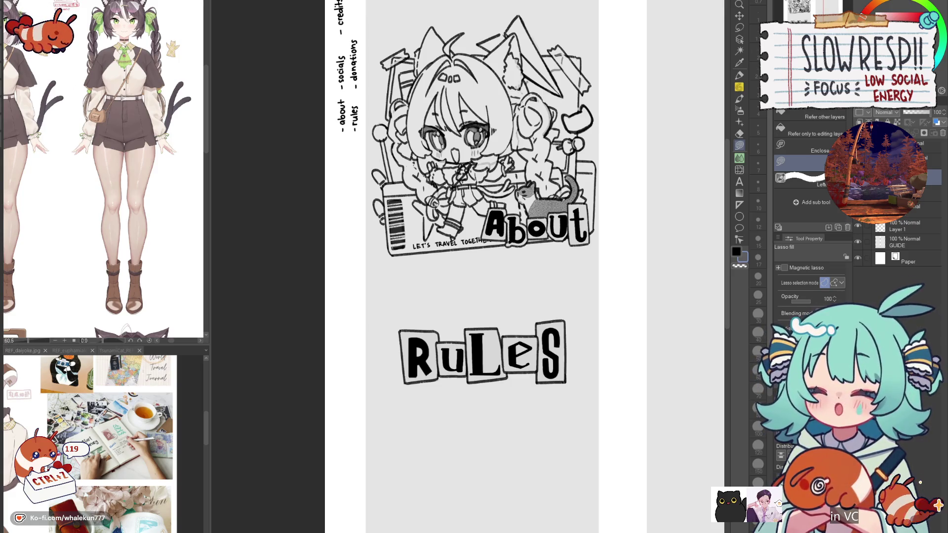
- Lasso around the RuLeS title, then start and cancel a Free Transform, leaving it unchanged
key("p")
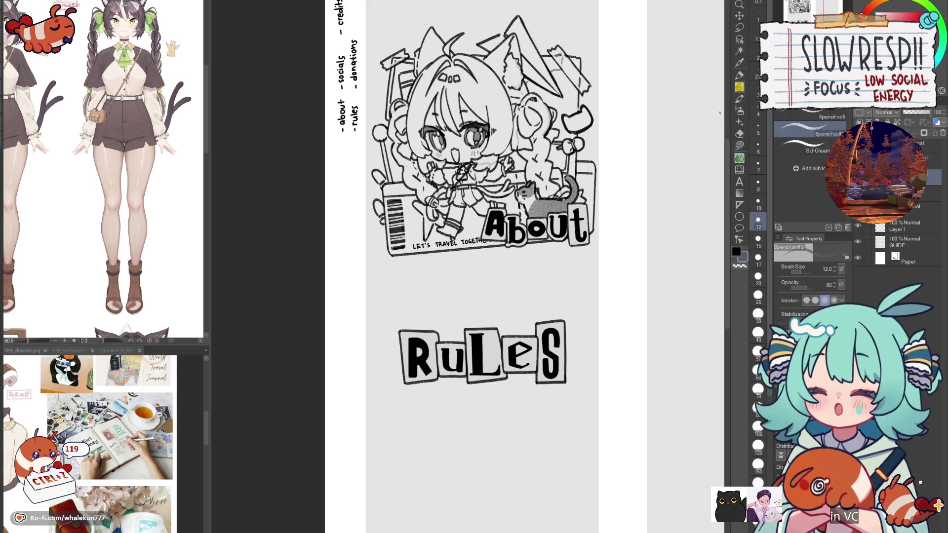
scroll(496, 338, "down", 2)
scroll(504, 340, "up", 1)
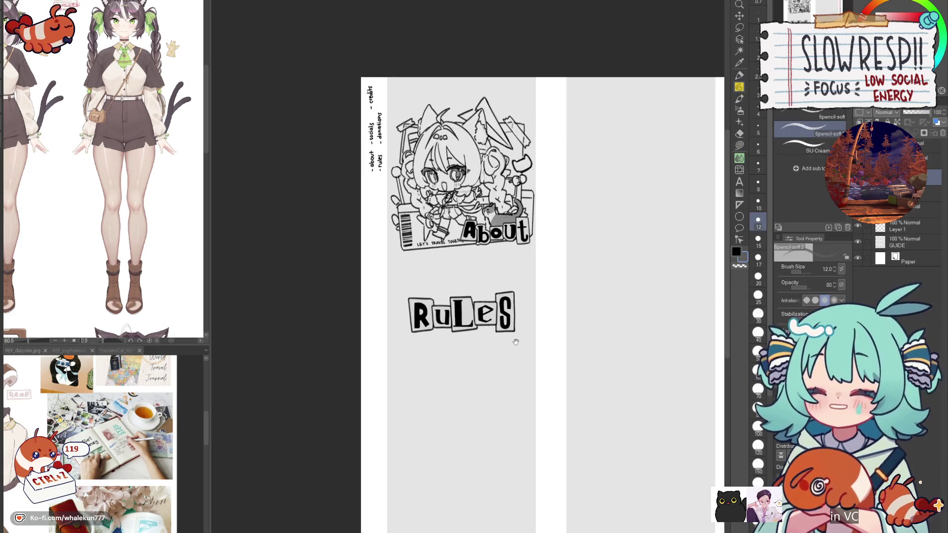
left_click(739, 15)
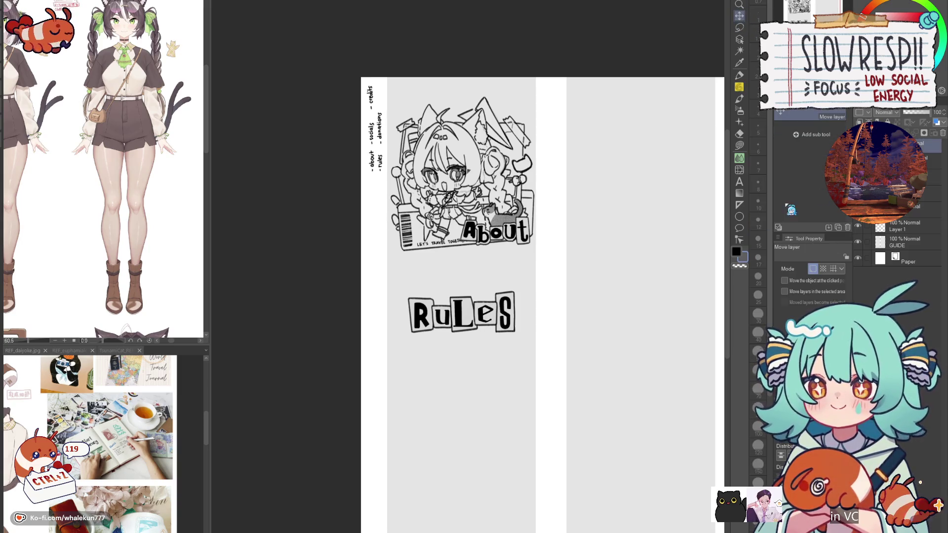
left_click(739, 27)
mouse_move(476, 371)
left_mouse_down()
mouse_move(545, 302)
mouse_move(397, 351)
left_mouse_up()
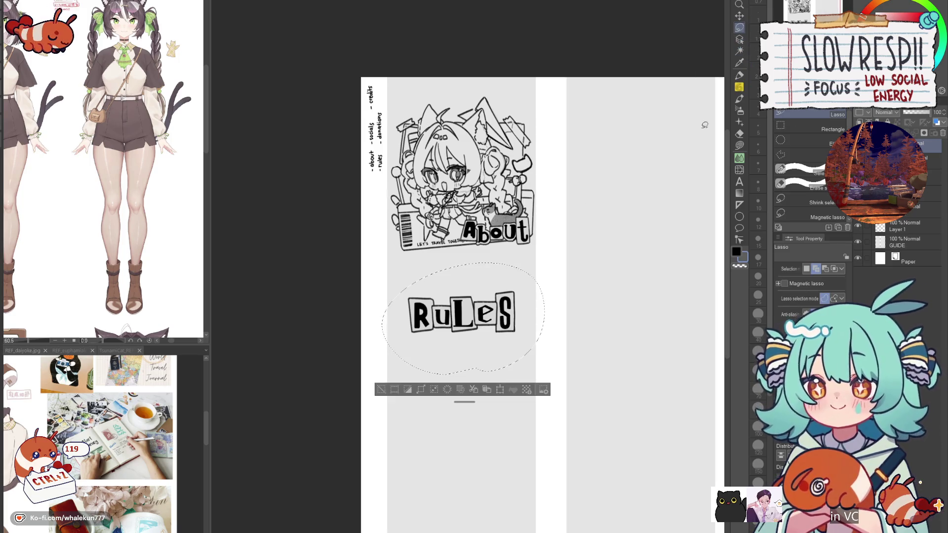
left_click(739, 16)
key("ctrl+t")
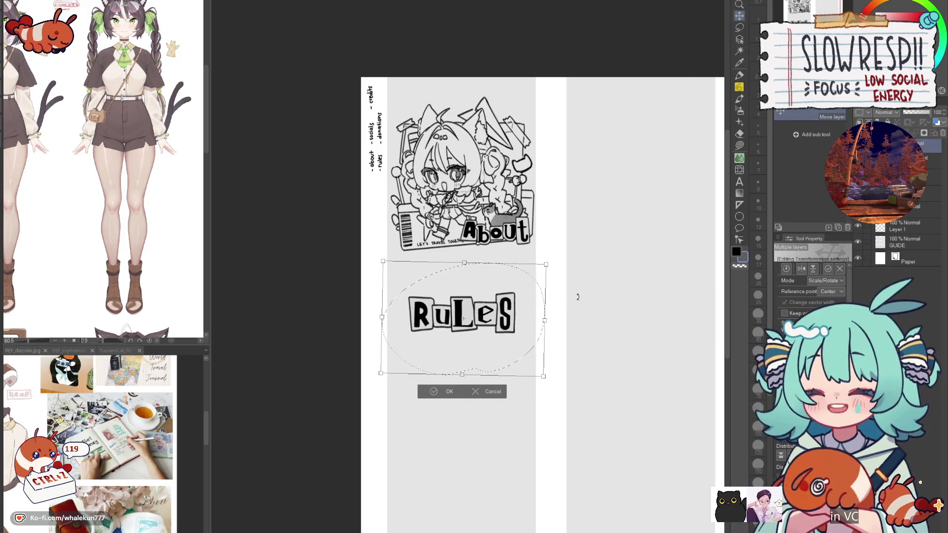
key("Escape")
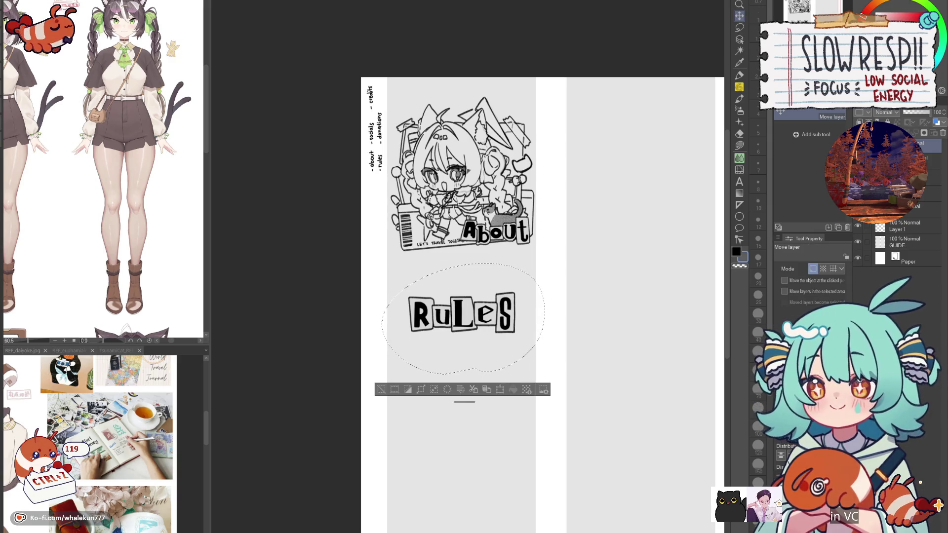
key("ctrl+x")
key("ctrl+v")
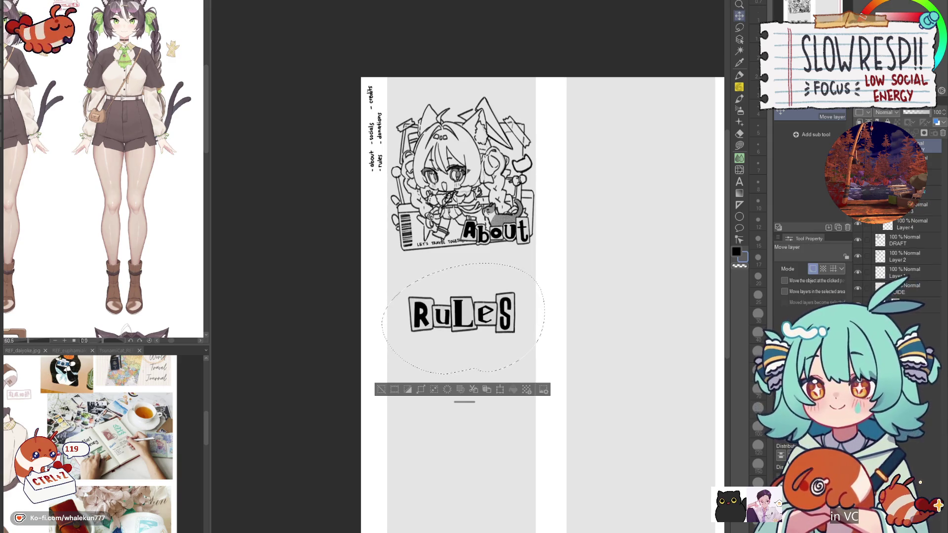
- Deselect, choose the background layer, and Auto Select the grey page column
key("ctrl+d")
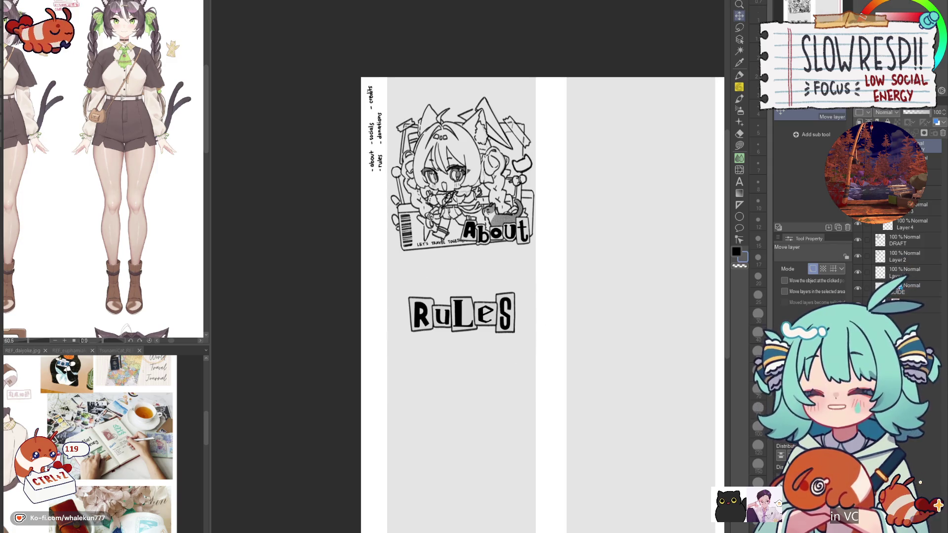
left_click(899, 290)
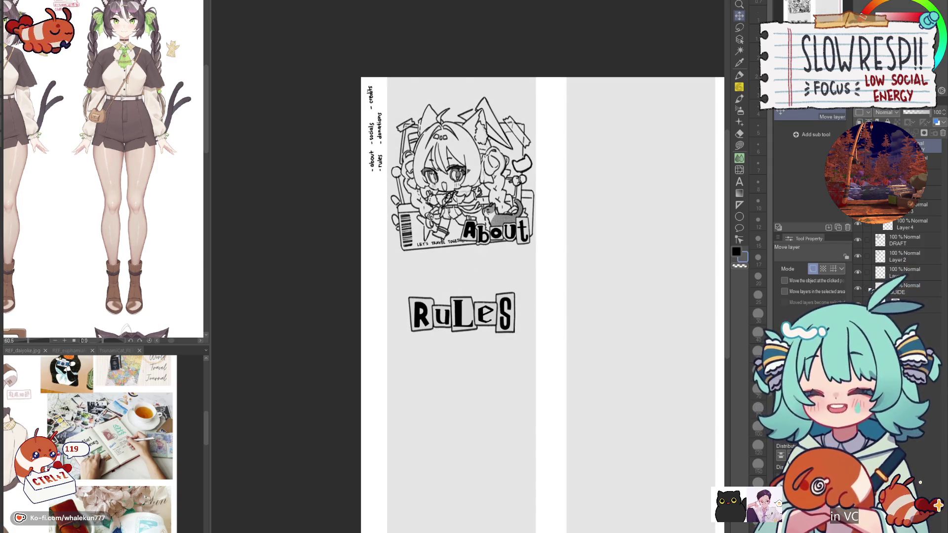
key("w")
left_click(499, 416)
left_click(908, 146)
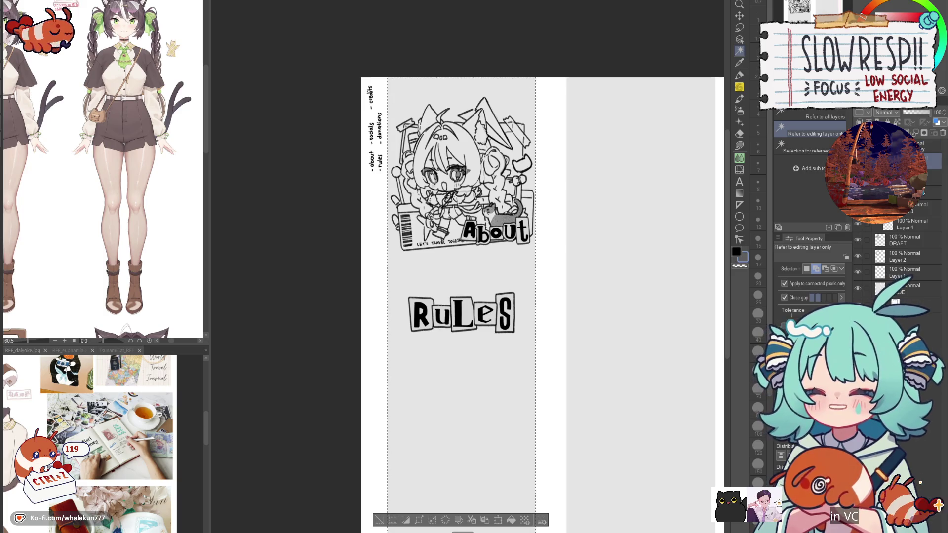
- Pick the layer above DRAFT, deselect the grey column, and mirror the canvas to check the layout
scroll(918, 208, "down", 1)
left_click(918, 207)
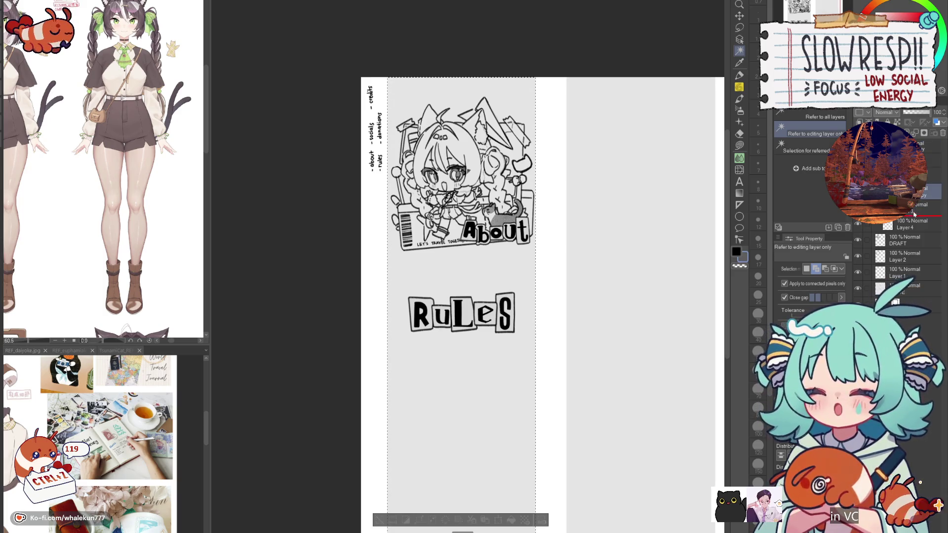
scroll(908, 197, "down", 2)
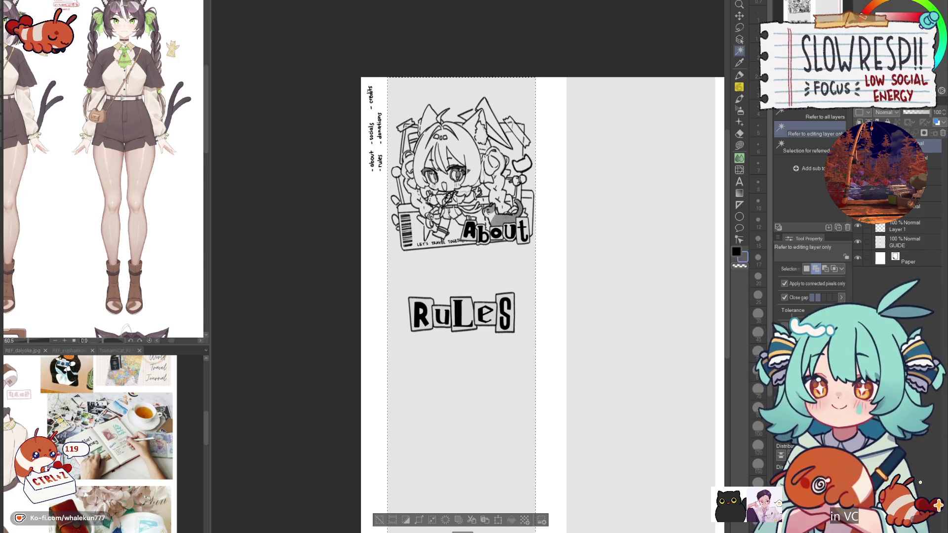
key("ctrl+d")
key("h")
key("h")
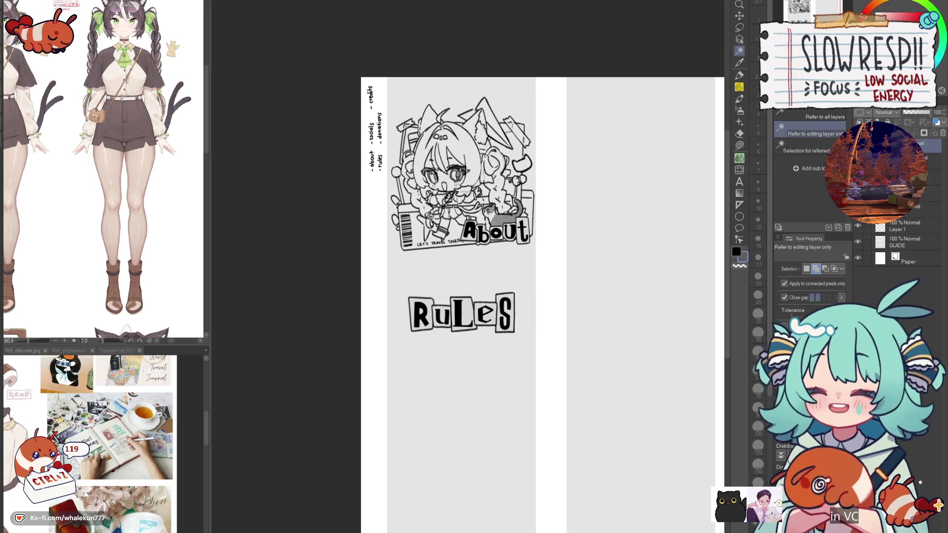
key("p")
left_click_drag(560, 367, 592, 324)
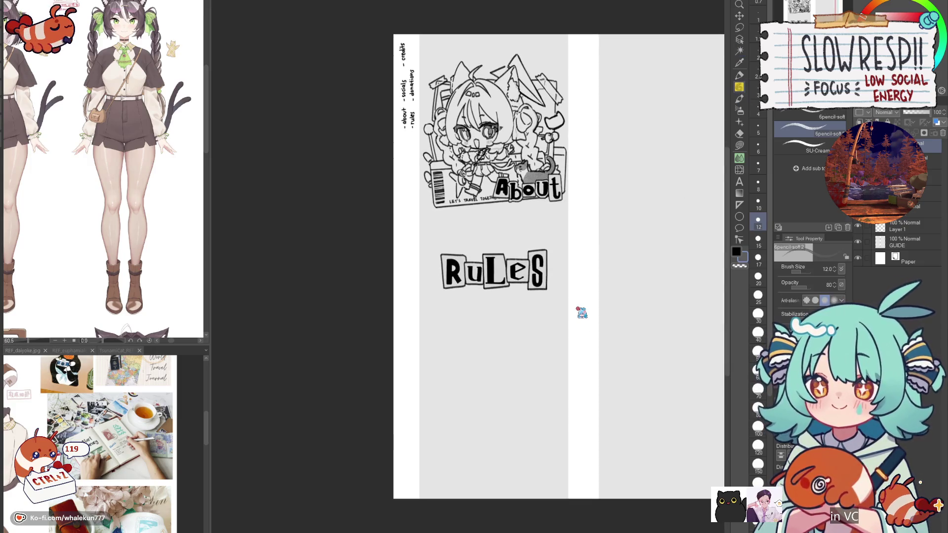
scroll(504, 310, "up", 2)
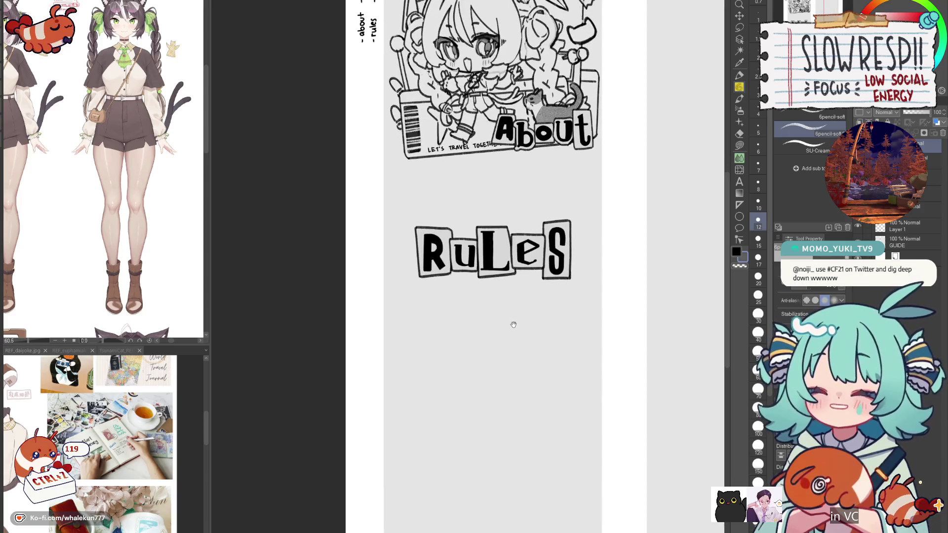
left_click_drag(514, 325, 497, 372)
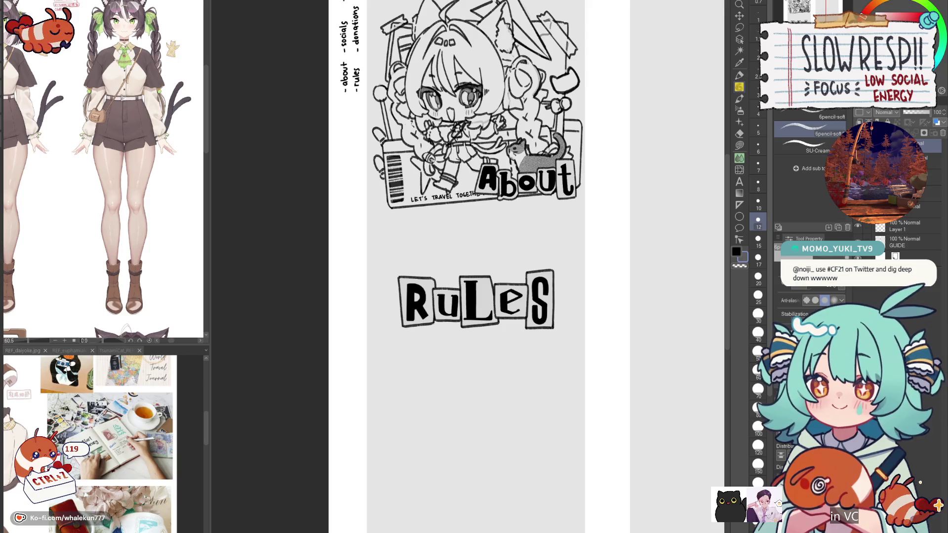
left_click_drag(928, 148, 928, 193)
key("ctrl+z")
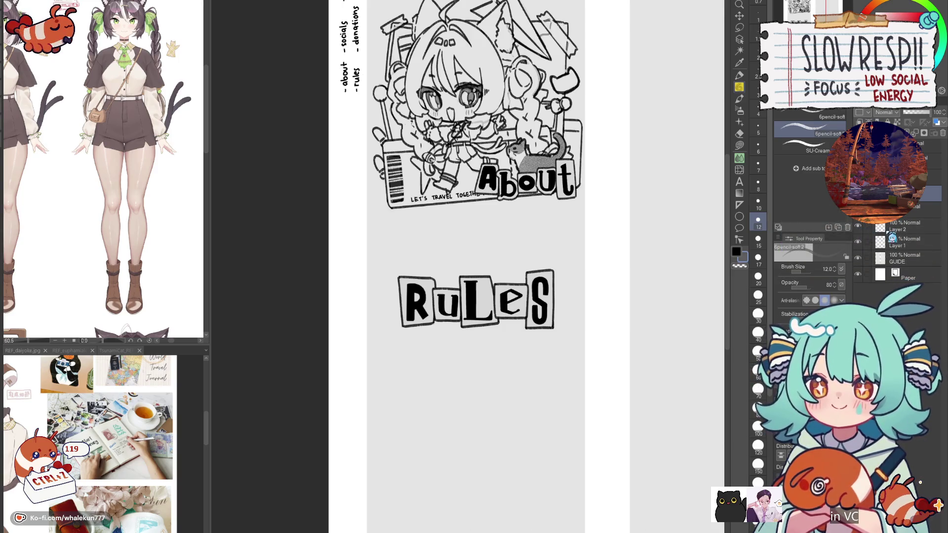
left_click(888, 229)
left_click(858, 226)
left_click(857, 226)
left_click(857, 242)
left_click(857, 242)
left_click(857, 227)
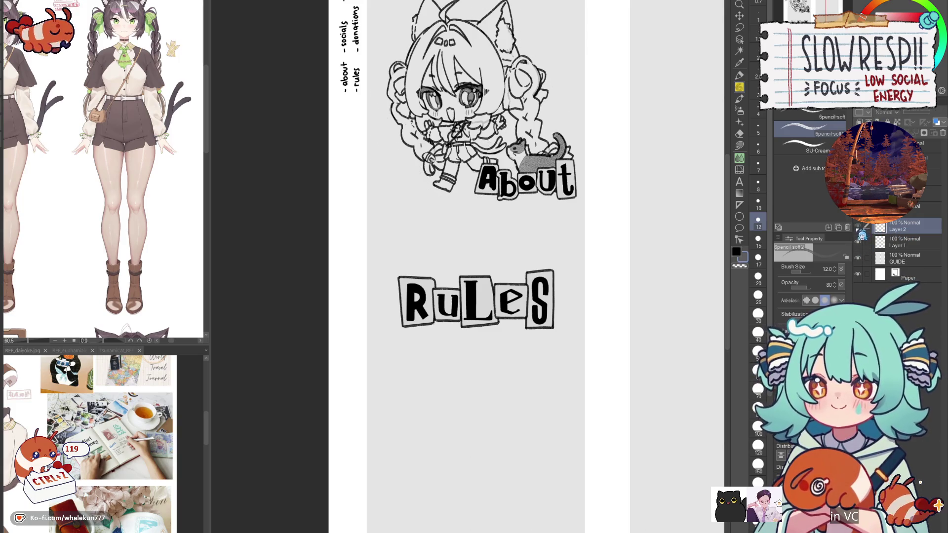
left_click(857, 227)
left_click(898, 194)
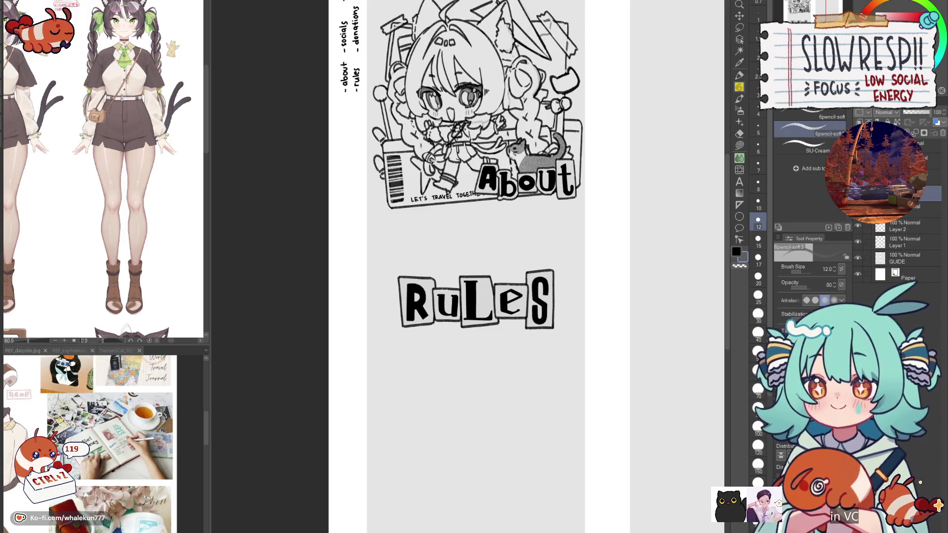
left_click_drag(574, 345, 564, 376)
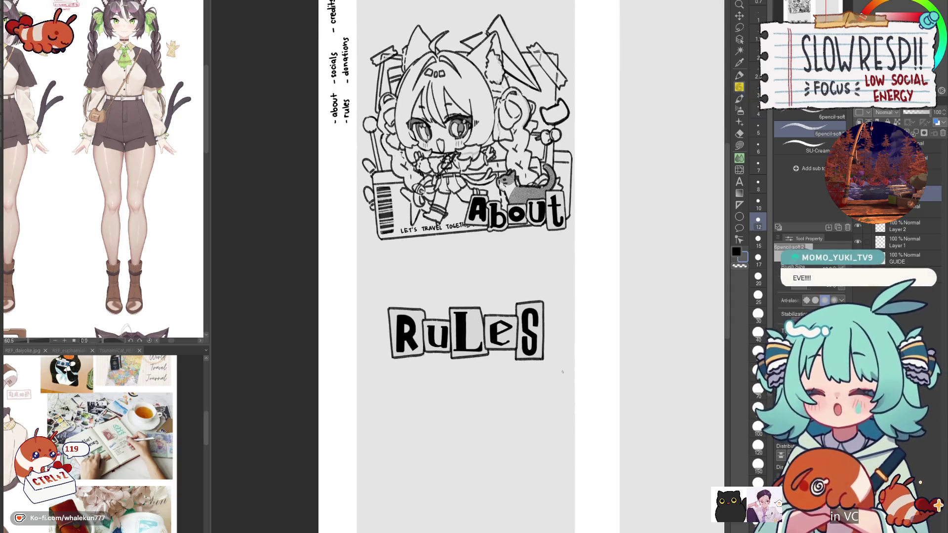
scroll(471, 332, "up", 2)
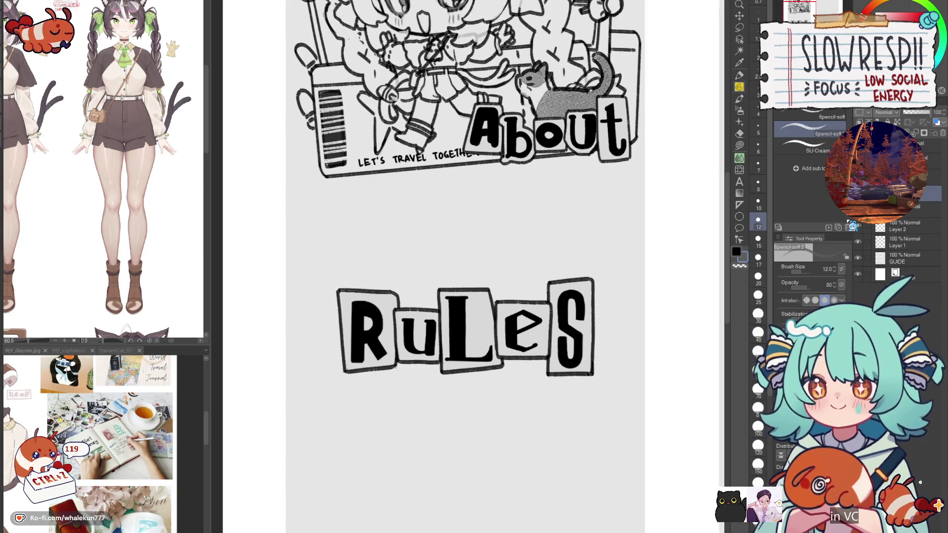
key("h")
key("h")
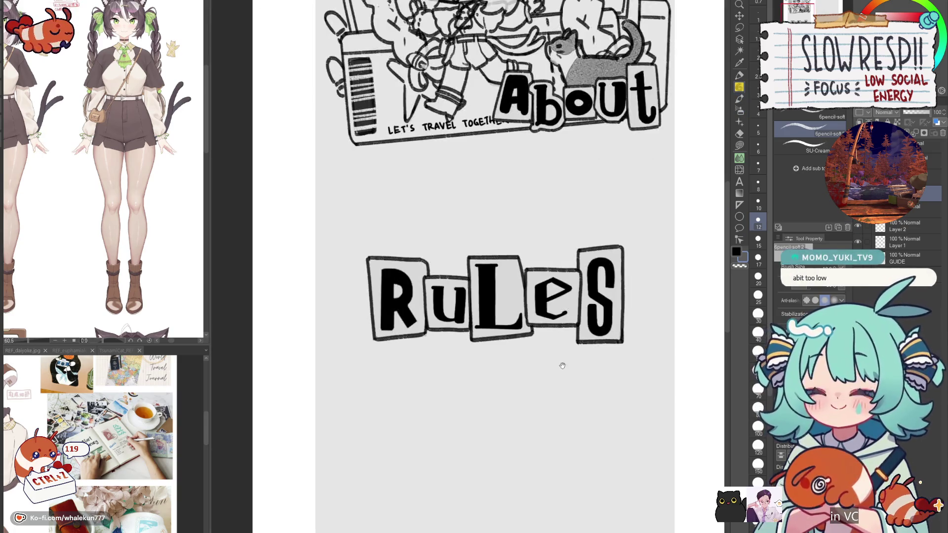
left_click_drag(560, 364, 531, 354)
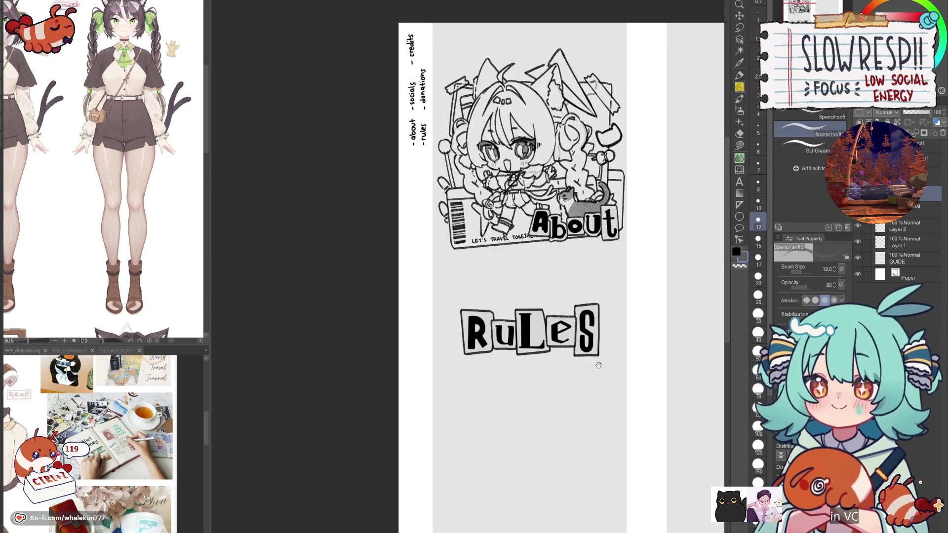
scroll(578, 348, "down", 3)
scroll(438, 355, "up", 3)
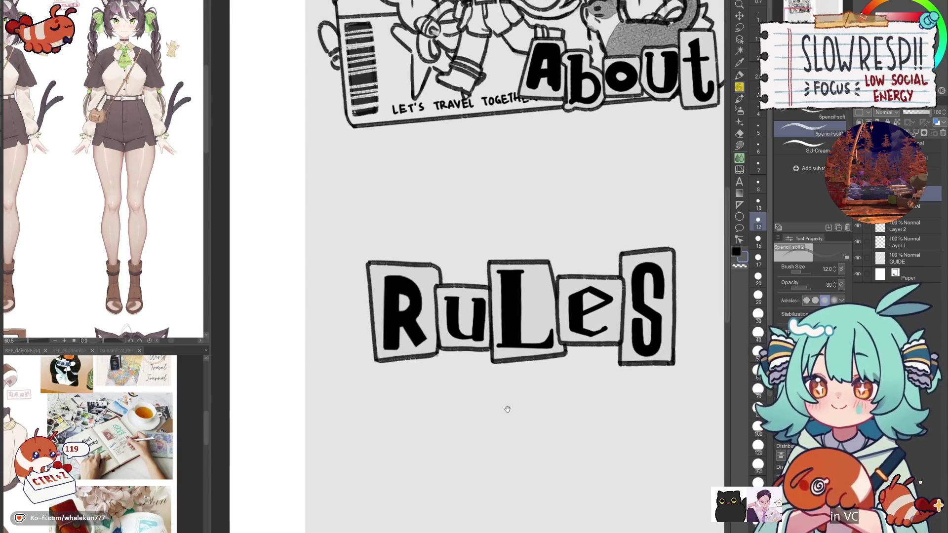
scroll(408, 240, "up", 2)
- Draw and redraw the frame's top line and left side behind the R tile
mouse_move(408, 241)
left_mouse_down()
mouse_move(482, 246)
mouse_move(419, 226)
mouse_move(495, 228)
left_mouse_up()
key("ctrl+z")
key("ctrl+z")
left_click_drag(419, 228, 491, 229)
left_click_drag(415, 239, 415, 307)
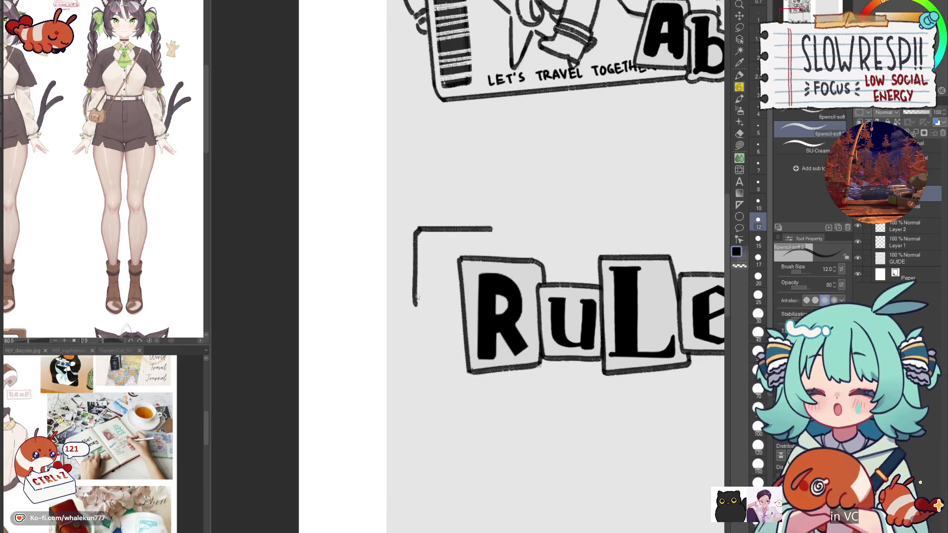
key("ctrl+z")
left_click_drag(436, 229, 491, 229)
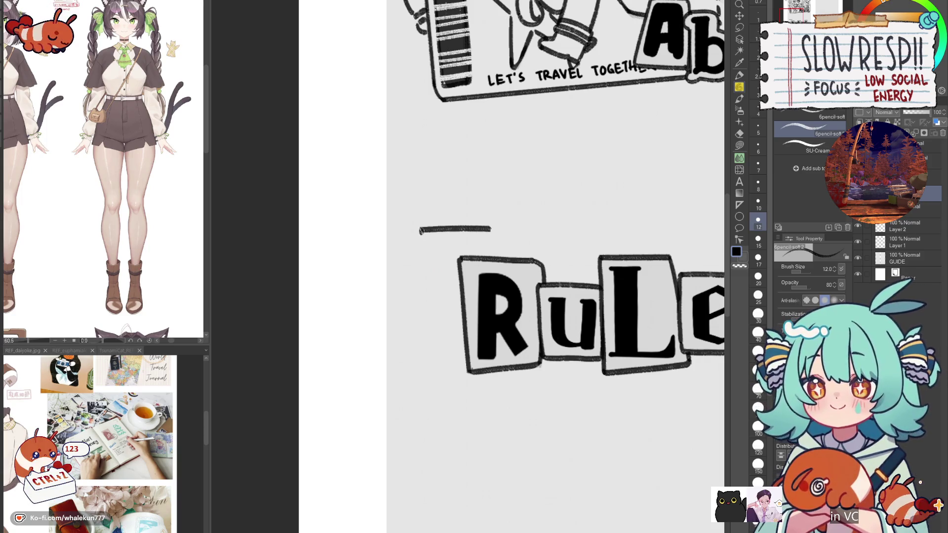
mouse_move(422, 250)
left_mouse_down()
mouse_move(421, 310)
mouse_move(458, 314)
left_mouse_up()
key("ctrl+z")
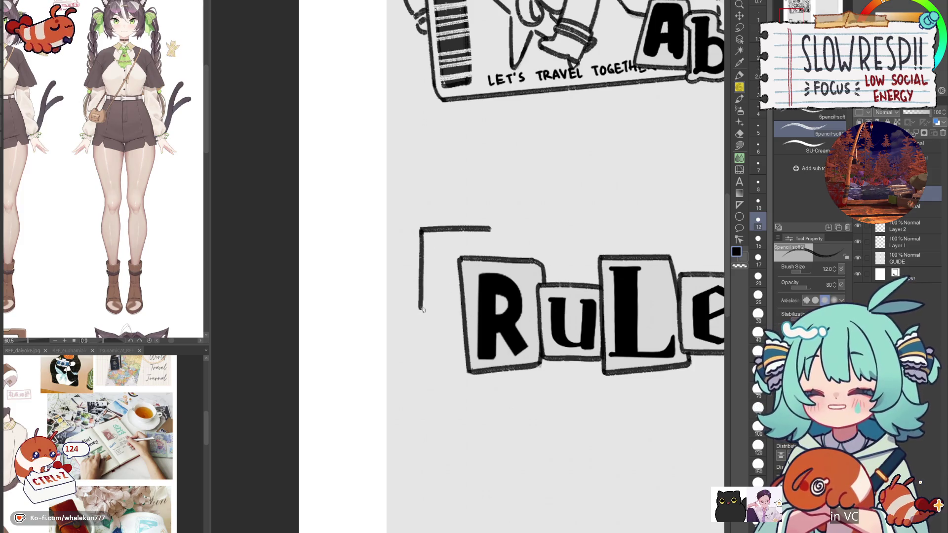
key("ctrl+z")
key("ctrl+z")
key("ctrl+z")
key("ctrl+z")
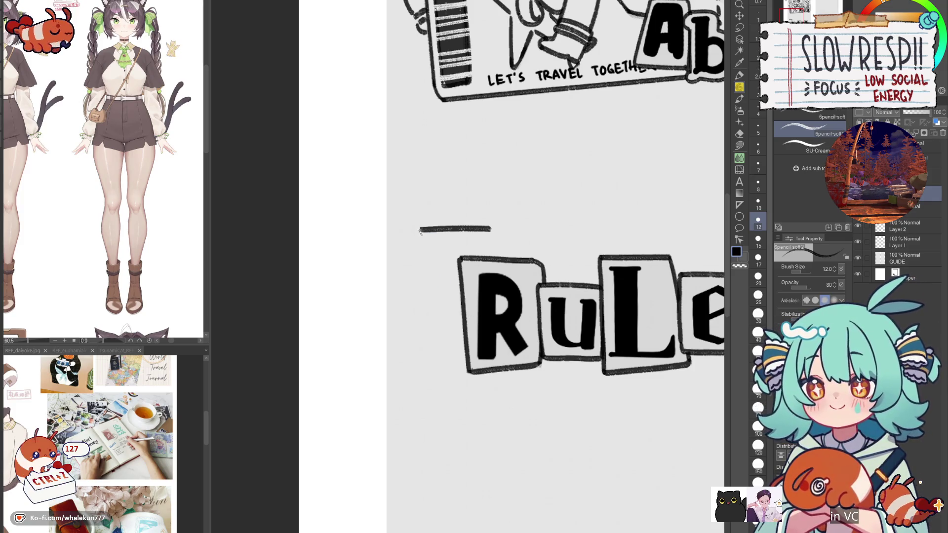
left_click_drag(420, 231, 421, 317)
key("ctrl+z")
mouse_move(420, 231)
left_mouse_down()
mouse_move(421, 318)
mouse_move(478, 322)
left_mouse_up()
- Redraw the frame's top edge, extend its right side down to the R tile, and retrace its left edge
left_click_drag(420, 231, 489, 230)
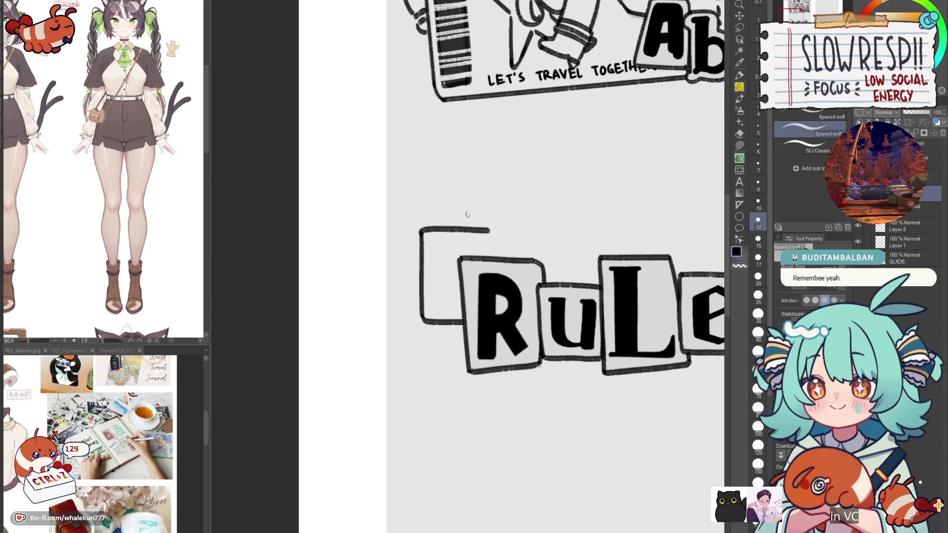
key("ctrl+z")
left_click_drag(420, 230, 491, 228)
key("ctrl+z")
key("ctrl+z")
mouse_move(420, 229)
left_mouse_down()
mouse_move(489, 228)
mouse_move(497, 265)
left_mouse_up()
key("ctrl+z")
key("ctrl+z")
key("ctrl+z")
left_click_drag(493, 246, 497, 259)
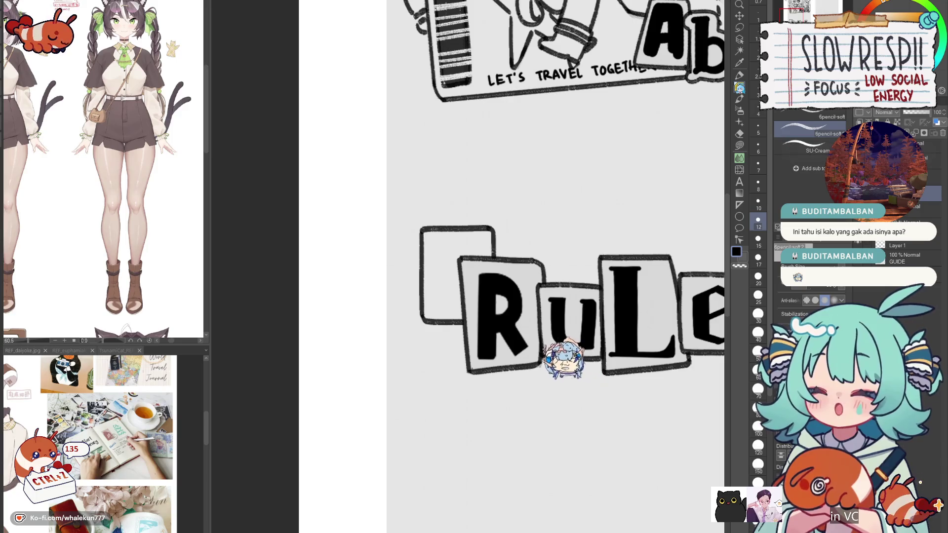
left_click_drag(499, 331, 493, 363)
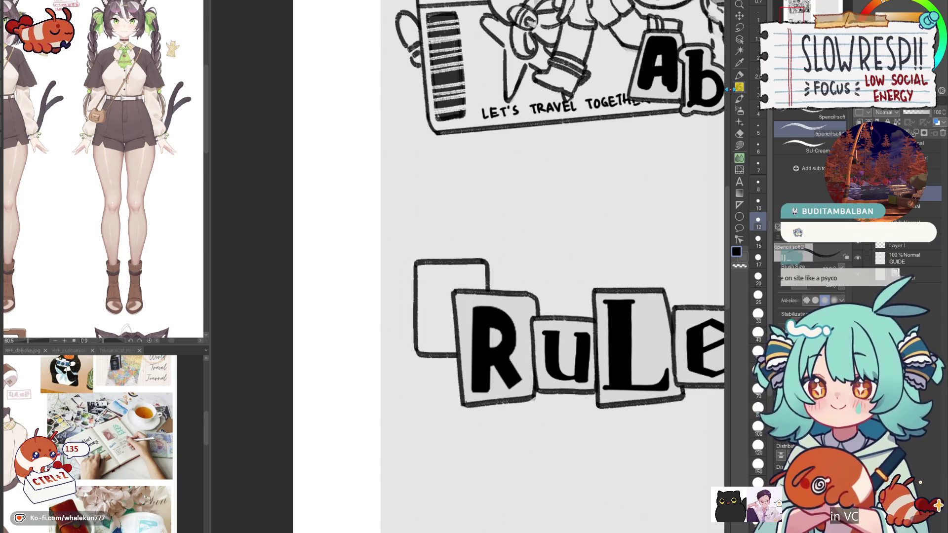
left_click_drag(426, 311, 456, 306)
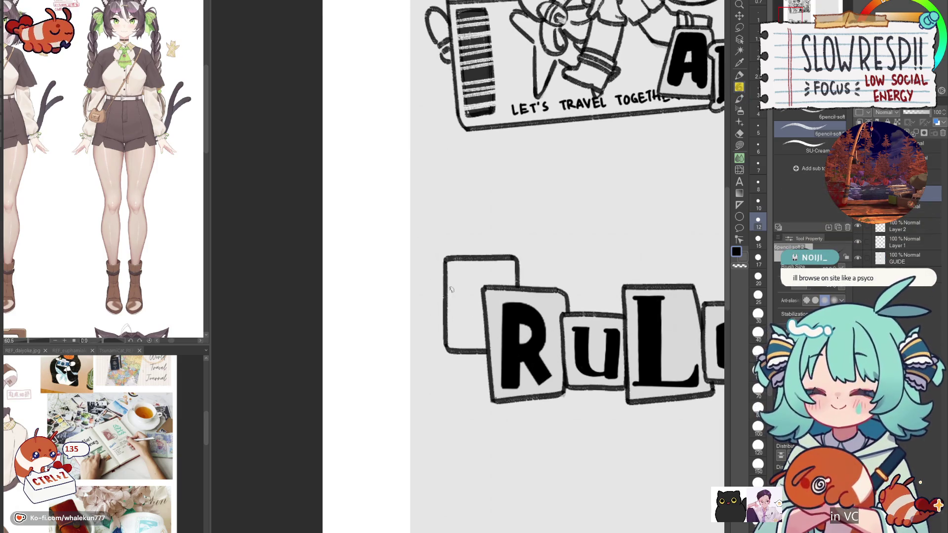
left_click_drag(451, 262, 452, 346)
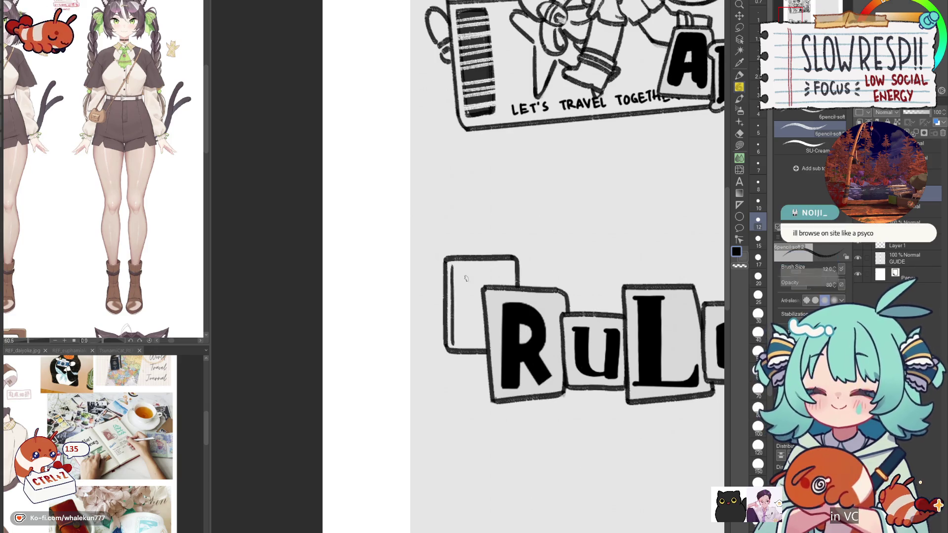
mouse_move(450, 261)
left_mouse_down()
mouse_move(503, 262)
mouse_move(445, 333)
left_mouse_up()
scroll(459, 236, "up", 2)
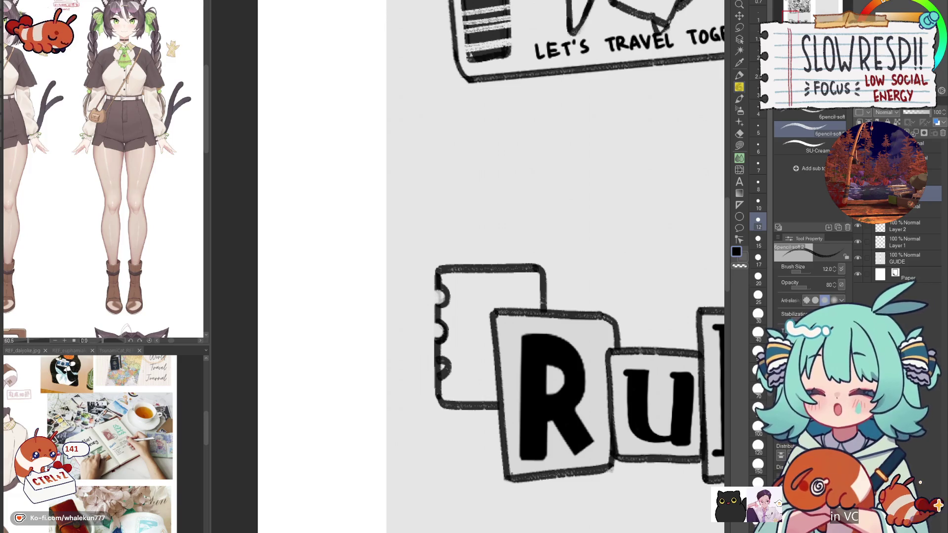
- Erase part of a left-edge bump, then briefly lasso and move the box's bottom-left corner
key("c")
left_click_drag(435, 365, 439, 367)
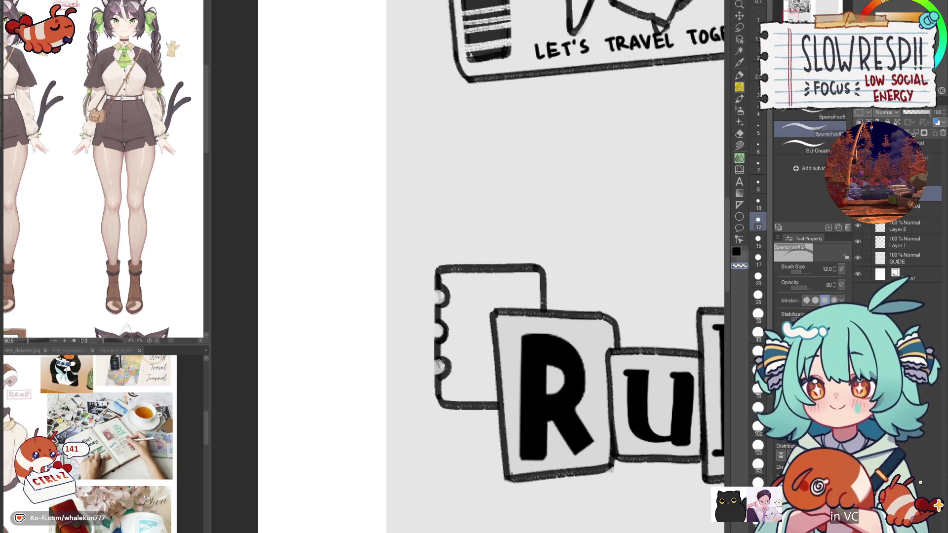
left_click_drag(473, 376, 477, 349)
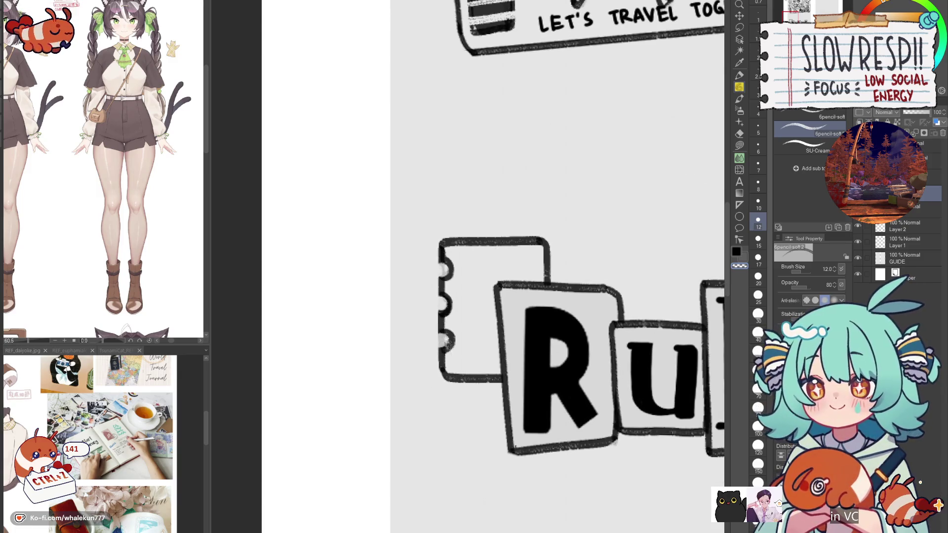
key("c")
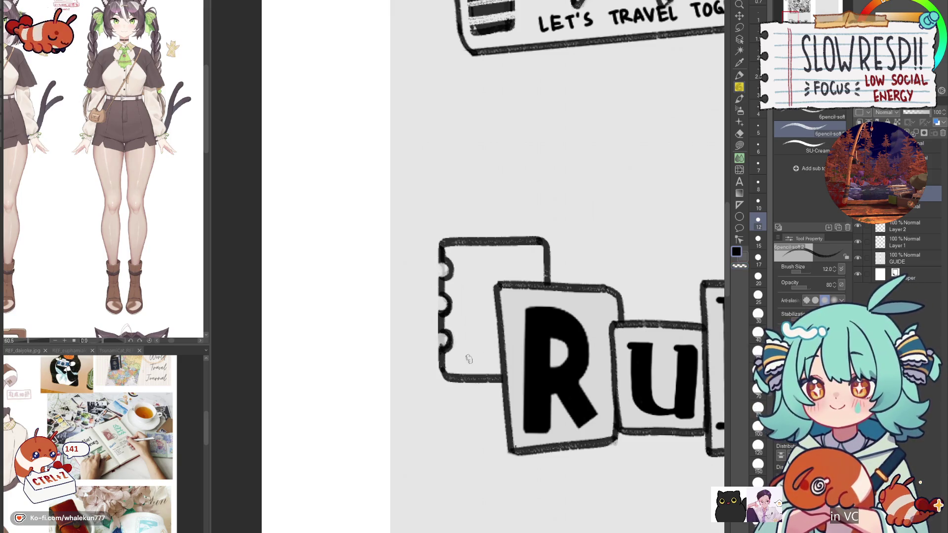
key("m")
mouse_move(453, 357)
left_mouse_down()
mouse_move(456, 400)
mouse_move(497, 358)
left_mouse_up()
key("k")
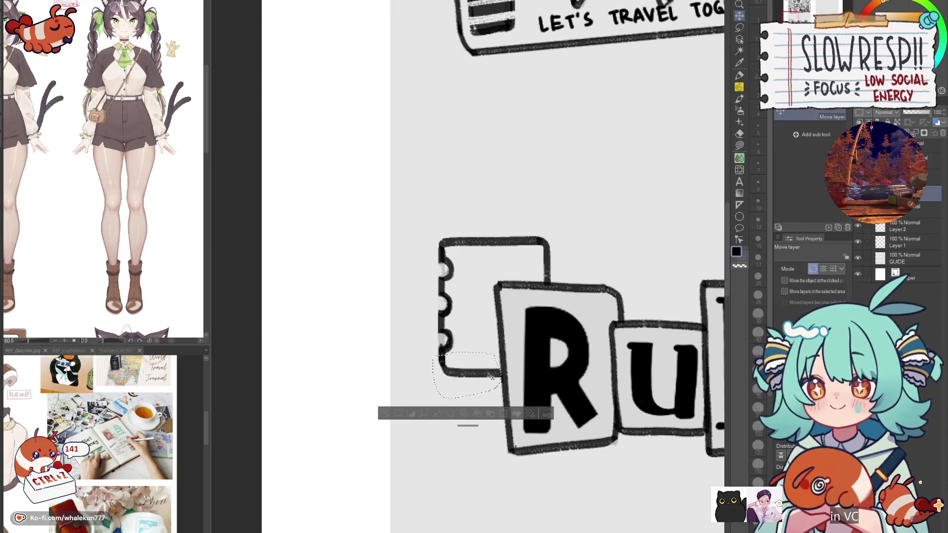
key("ctrl+d")
left_click(739, 159)
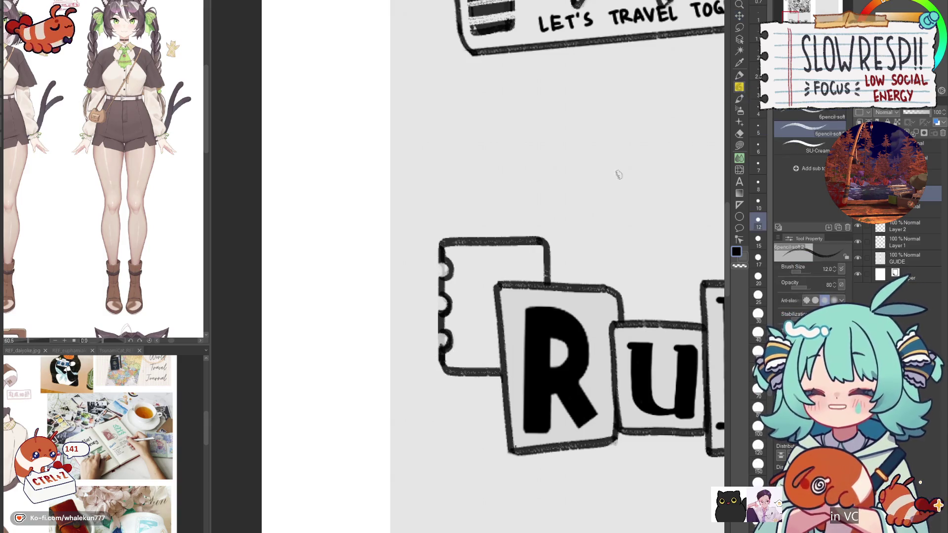
- Draw scalloped bumps along the stamp's top edge and erase inside them to open perforations
mouse_move(544, 256)
left_mouse_down()
mouse_move(540, 272)
mouse_move(545, 265)
left_mouse_up()
key("ctrl+z")
key("c")
key("c")
key("c")
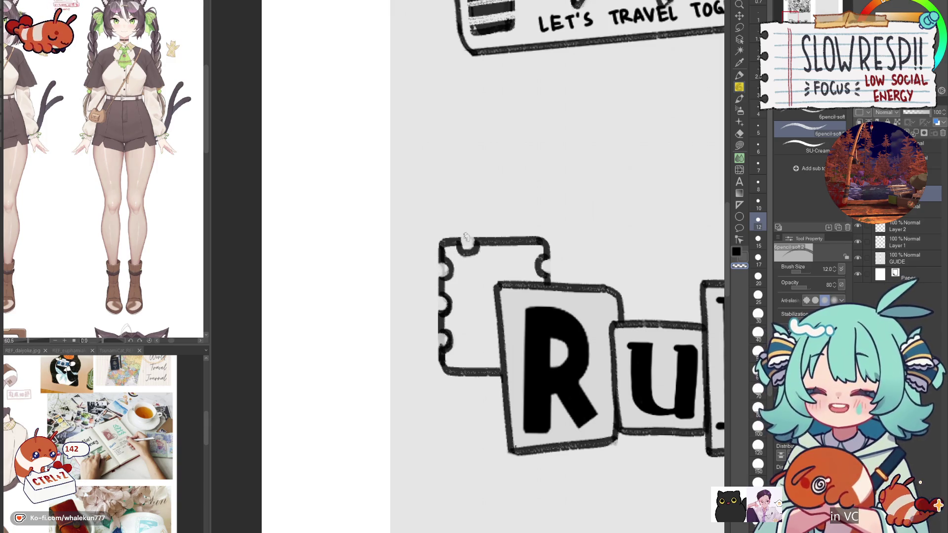
key("c")
mouse_move(496, 244)
left_mouse_down()
mouse_move(521, 242)
mouse_move(504, 248)
left_mouse_up()
key("ctrl+z")
key("ctrl+z")
key("ctrl+z")
key("ctrl+z")
key("ctrl+z")
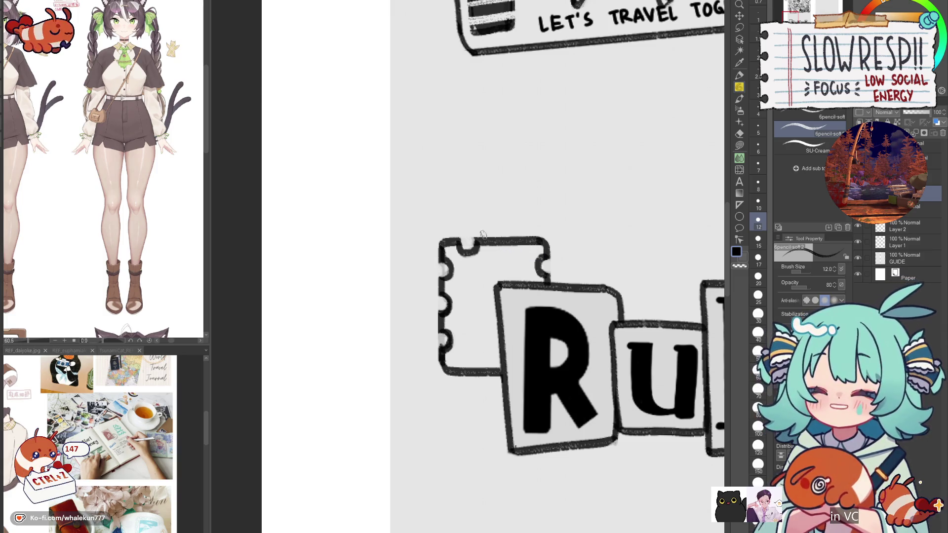
key("c")
mouse_move(489, 244)
left_mouse_down()
mouse_move(501, 252)
mouse_move(520, 240)
mouse_move(499, 252)
mouse_move(527, 238)
left_mouse_up()
key("ctrl+z")
key("ctrl+z")
key("c")
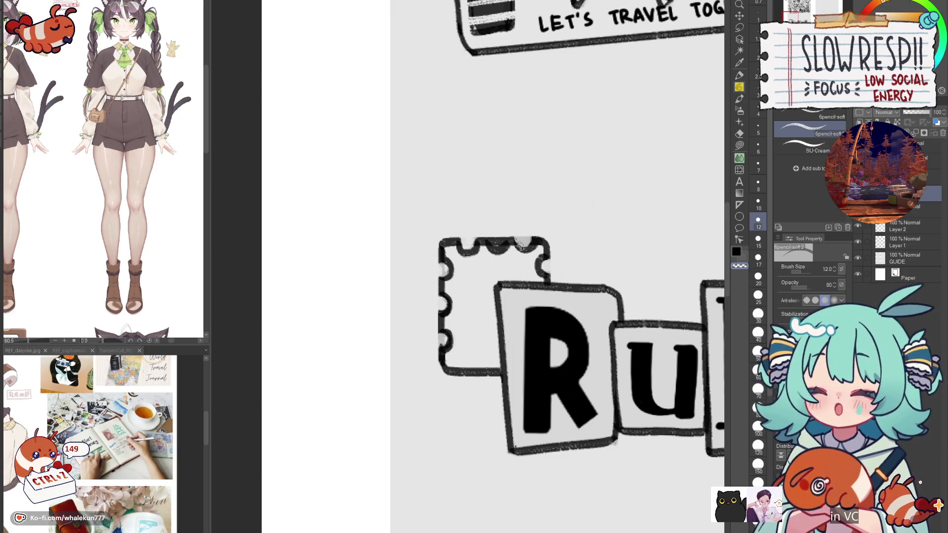
scroll(519, 248, "up", 1)
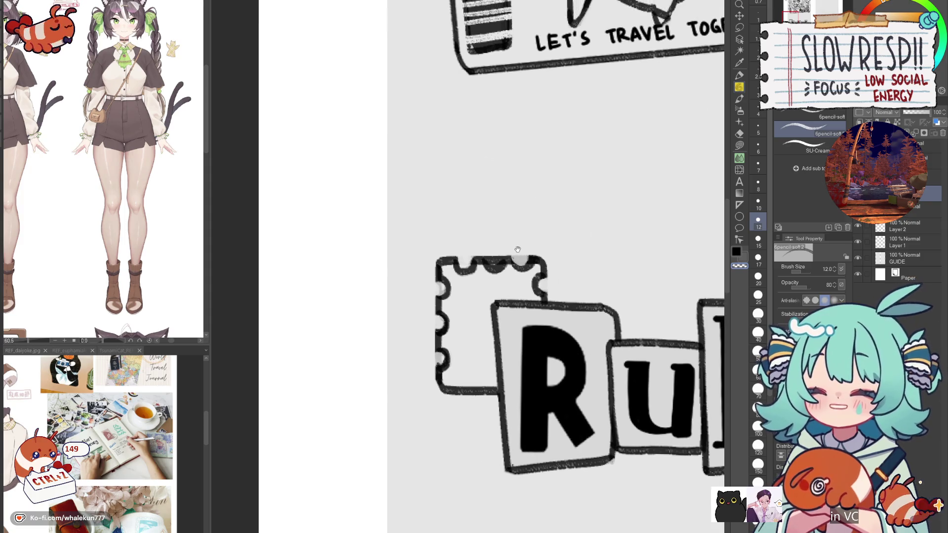
left_click_drag(511, 247, 516, 259)
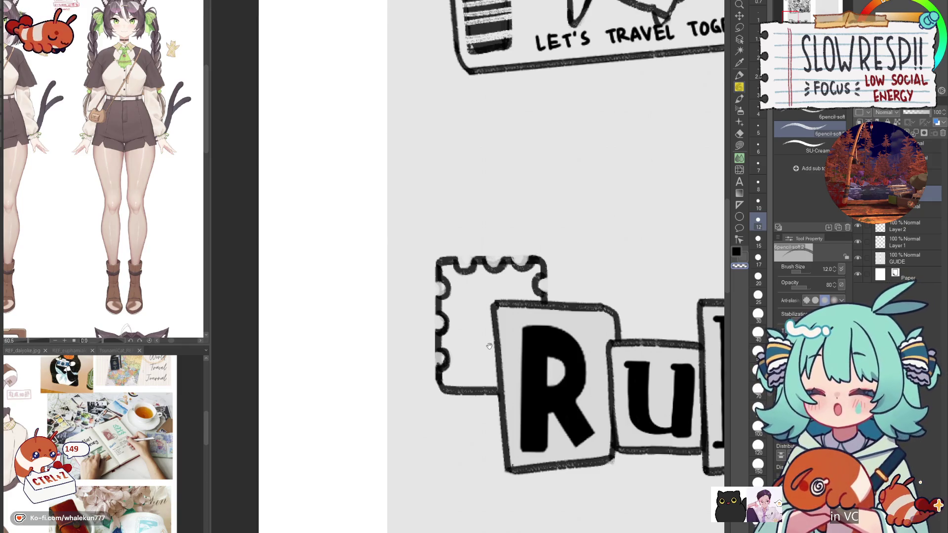
- Add a scalloped arc at the stamp's bottom-left corner and erase inside it
left_click_drag(490, 344, 503, 296)
left_click_drag(469, 341, 486, 344)
key("c")
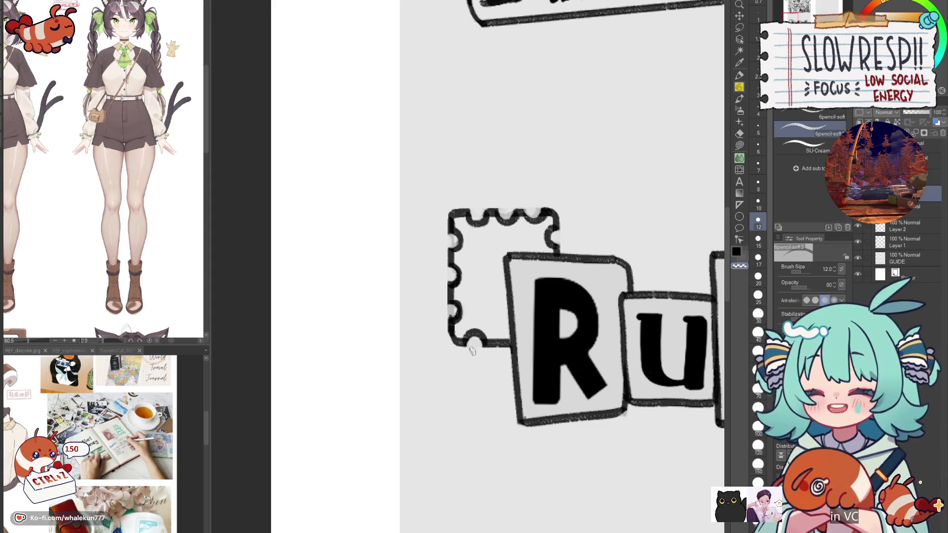
left_click_drag(462, 329, 508, 345)
key("c")
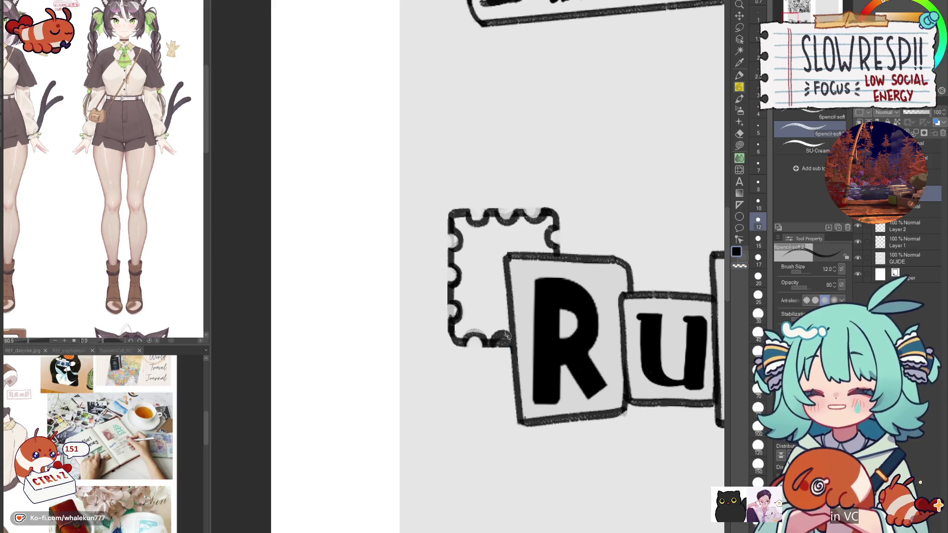
key("c")
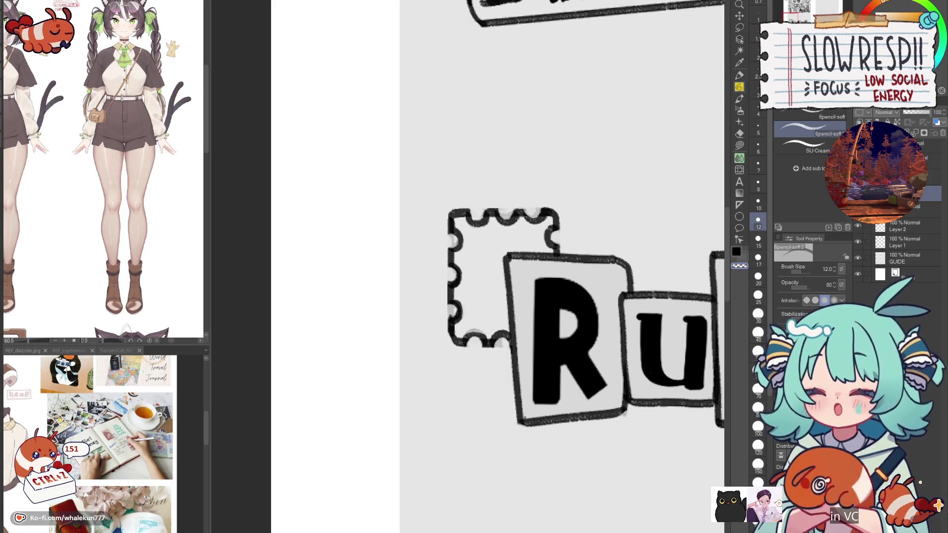
- Draw an inner border line along the stamp's left, bottom and top edges, then zoom out to the page
mouse_move(388, 296)
left_mouse_down()
mouse_move(447, 306)
mouse_move(430, 319)
left_mouse_up()
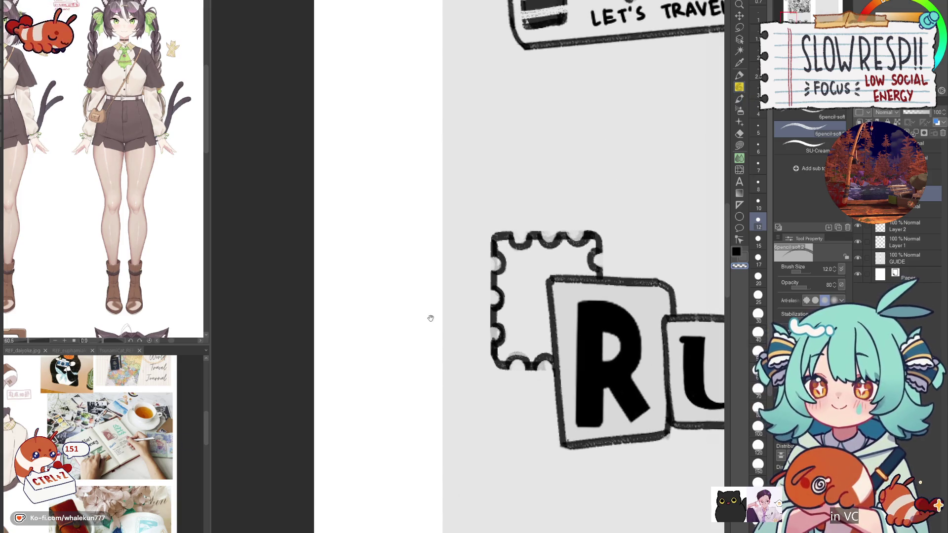
scroll(154, 455, "up", 5)
left_click_drag(154, 455, 55, 455)
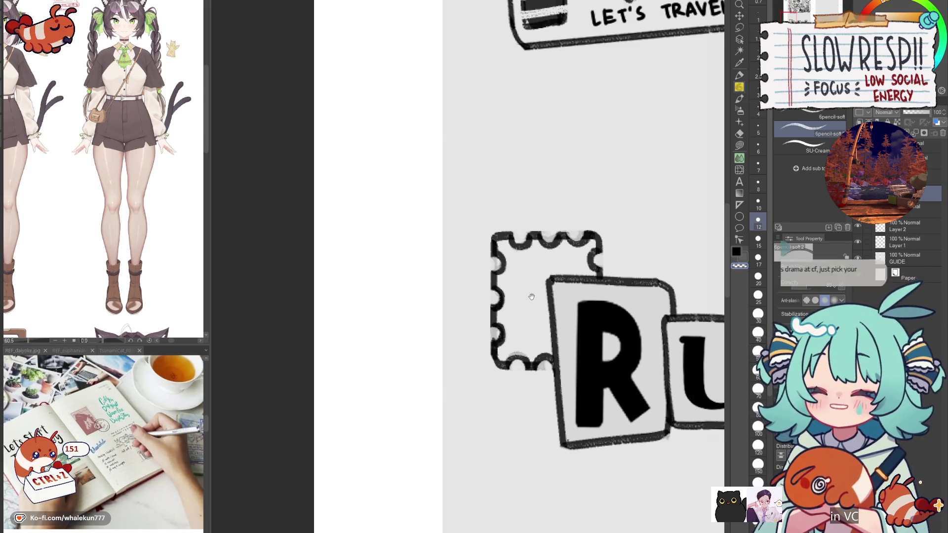
left_click_drag(532, 297, 525, 308)
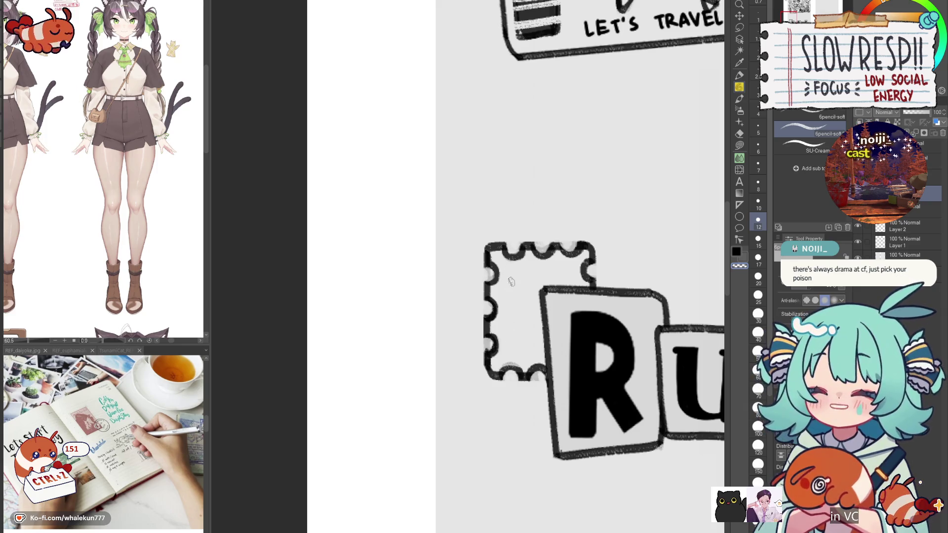
mouse_move(507, 270)
left_mouse_down()
mouse_move(517, 354)
mouse_move(540, 351)
left_mouse_up()
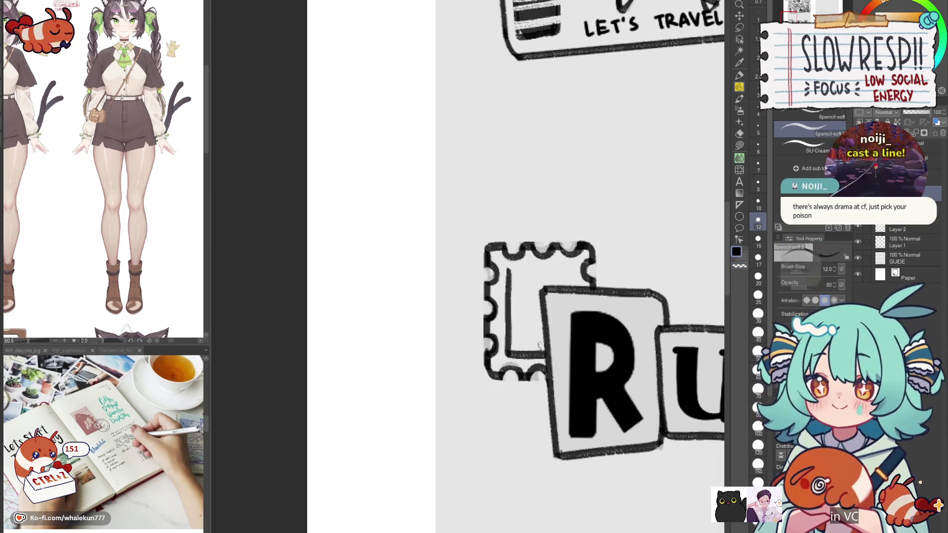
left_click_drag(508, 268, 570, 267)
key("ctrl+z")
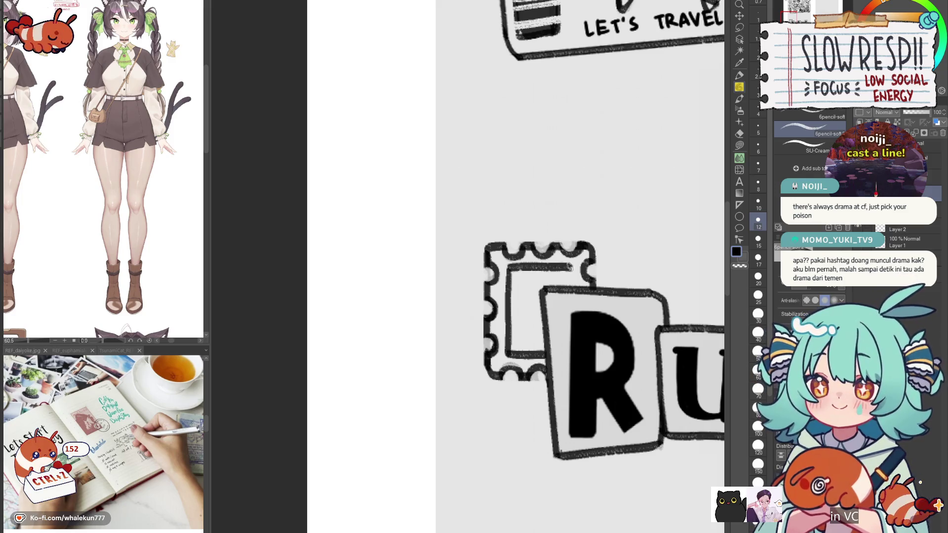
key("ctrl+z")
scroll(570, 274, "down", 5)
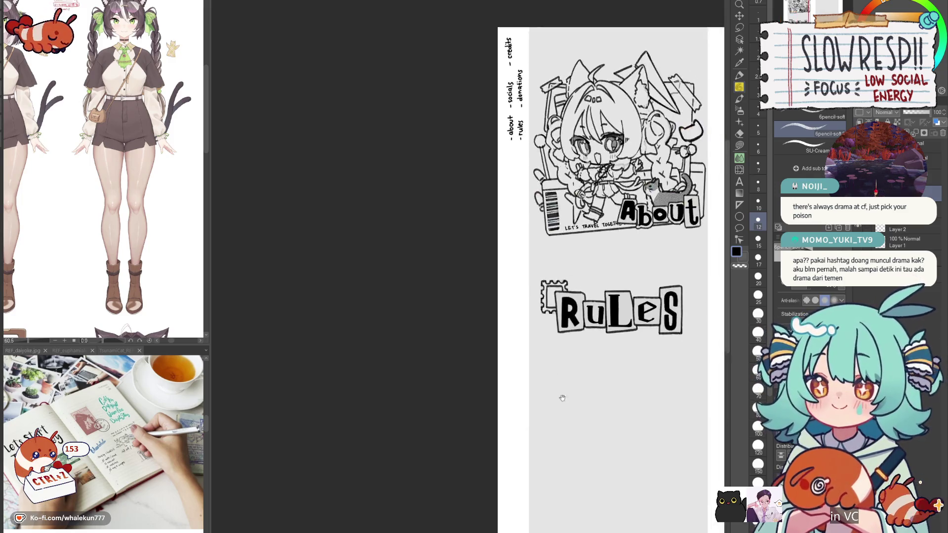
scroll(574, 398, "up", 5)
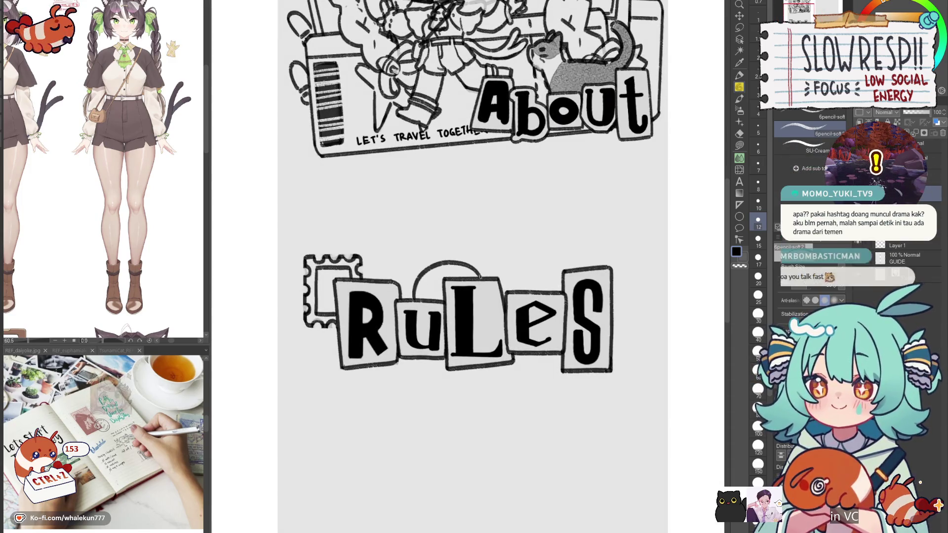
key("ctrl+z")
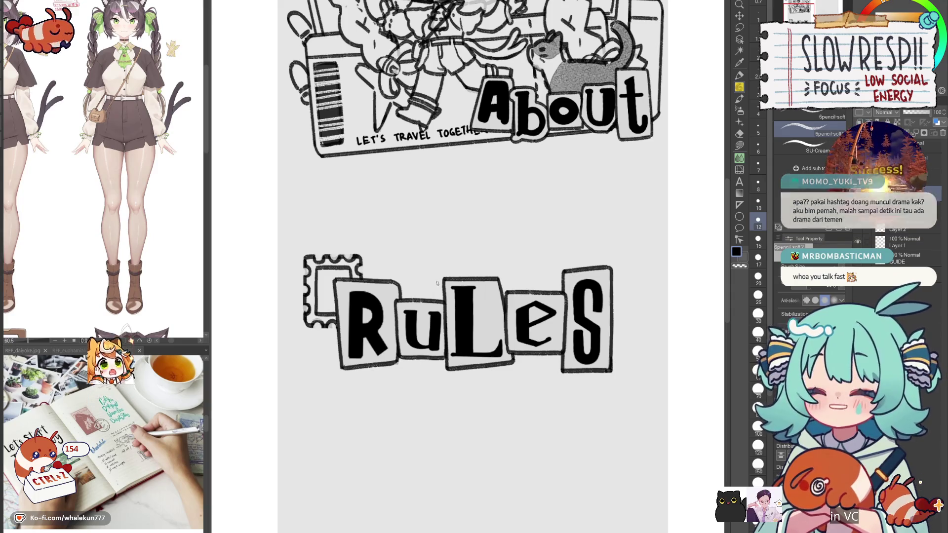
mouse_move(437, 292)
left_mouse_down()
mouse_move(451, 301)
mouse_move(452, 270)
mouse_move(487, 283)
left_mouse_up()
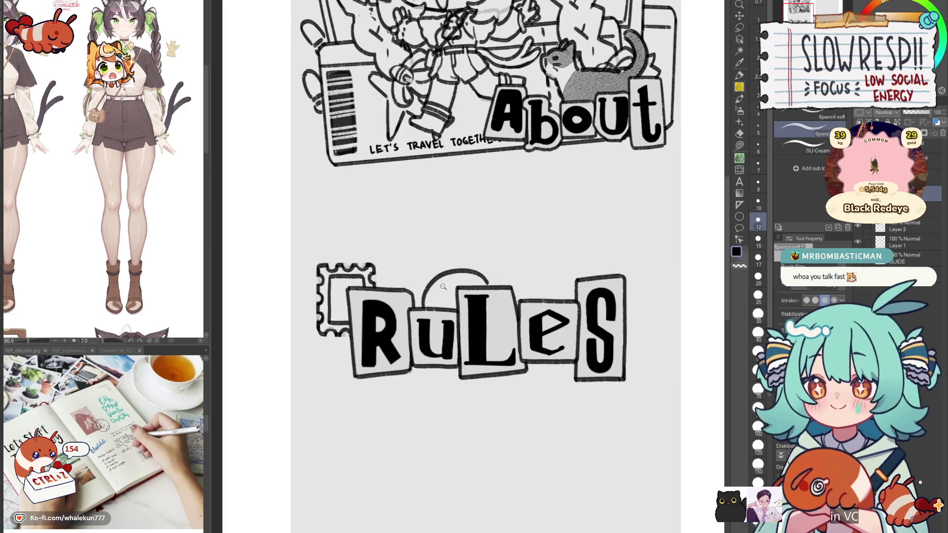
key("ctrl+plus")
key("ctrl+z")
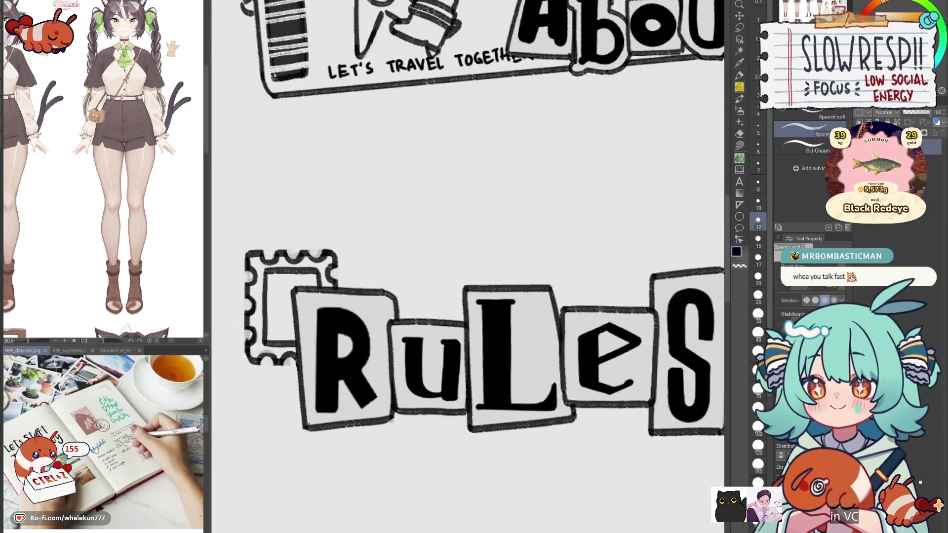
mouse_move(488, 336)
left_mouse_down()
mouse_move(488, 280)
mouse_move(465, 322)
left_mouse_up()
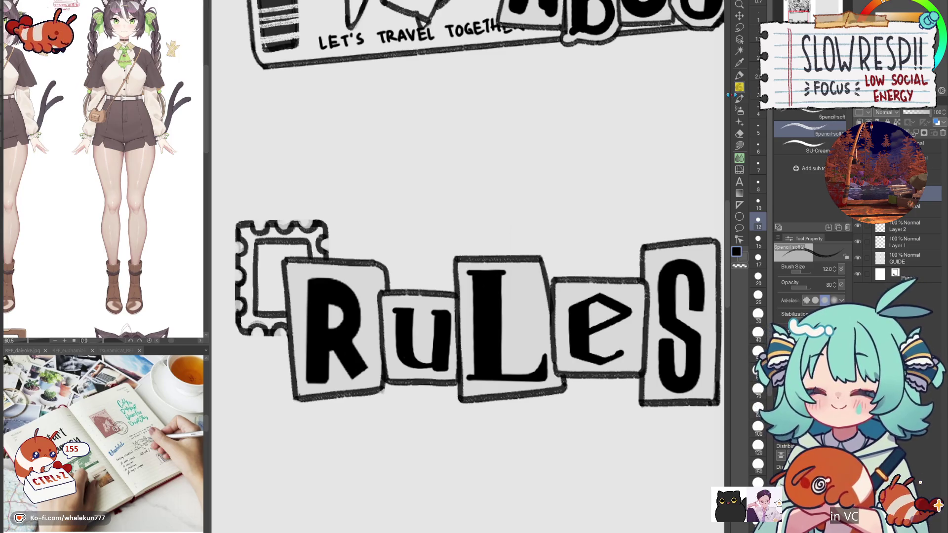
scroll(459, 325, "down", 2)
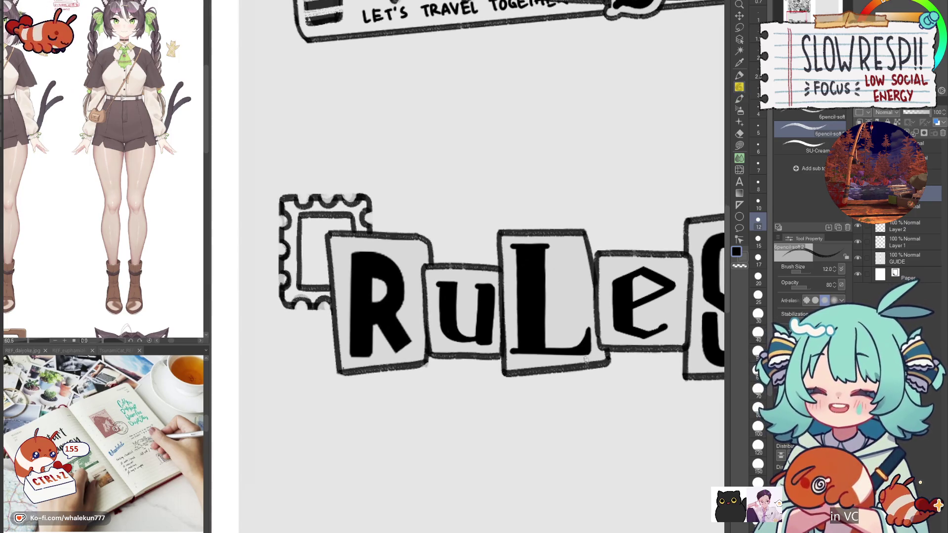
scroll(489, 275, "up", 2)
scroll(472, 266, "down", 1)
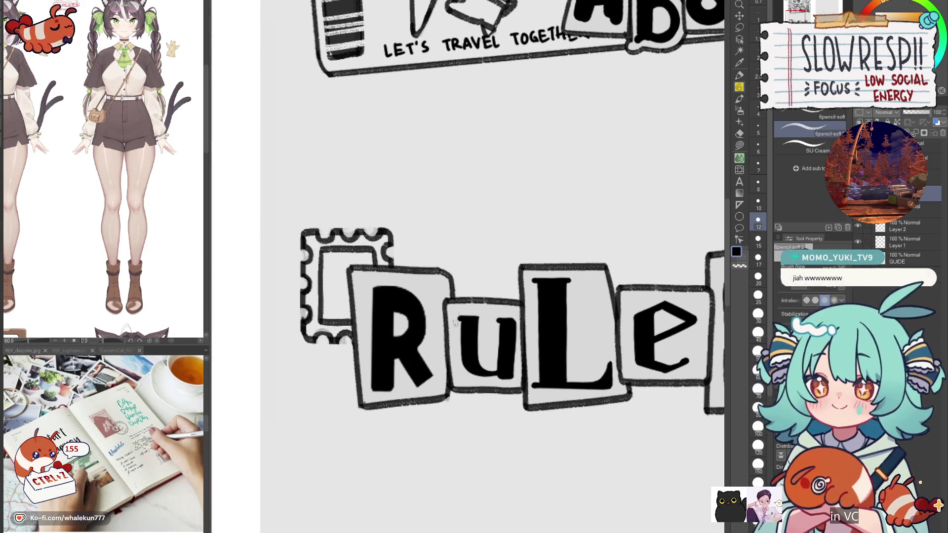
scroll(459, 333, "left", 2)
left_click_drag(357, 321, 370, 380)
key("ctrl+z")
mouse_move(380, 321)
left_mouse_down()
mouse_move(380, 401)
mouse_move(509, 387)
left_mouse_up()
key("ctrl+z")
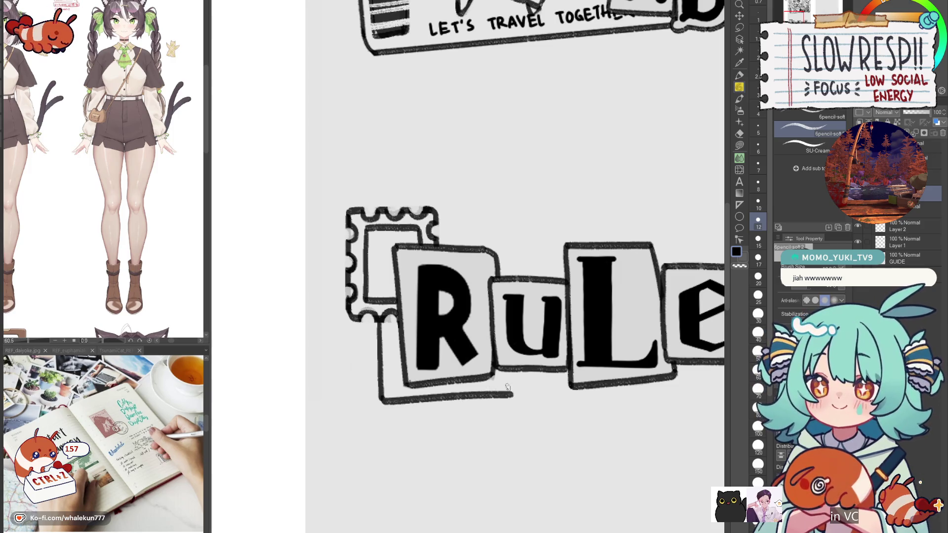
key("ctrl+z")
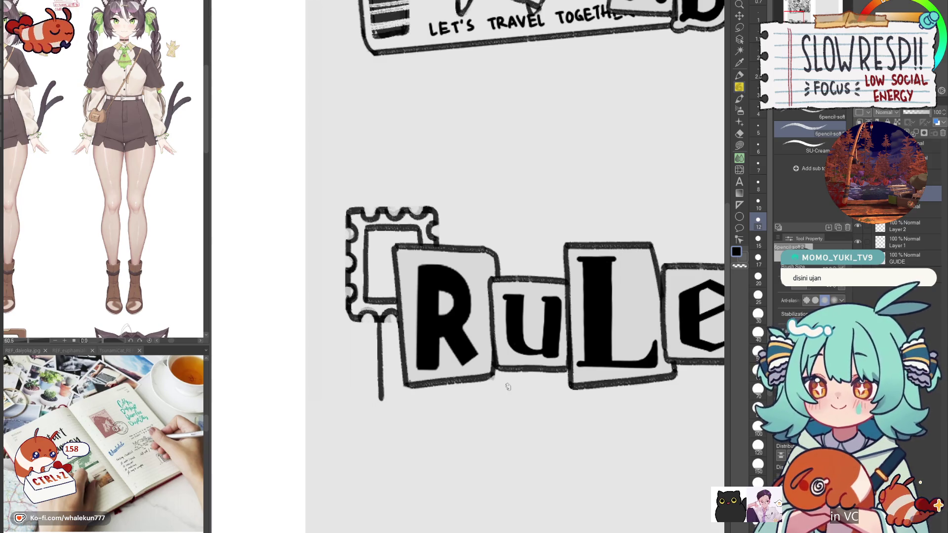
mouse_move(382, 398)
left_mouse_down()
mouse_move(414, 351)
mouse_move(575, 351)
left_mouse_up()
key("ctrl+z")
left_click_drag(413, 351, 637, 352)
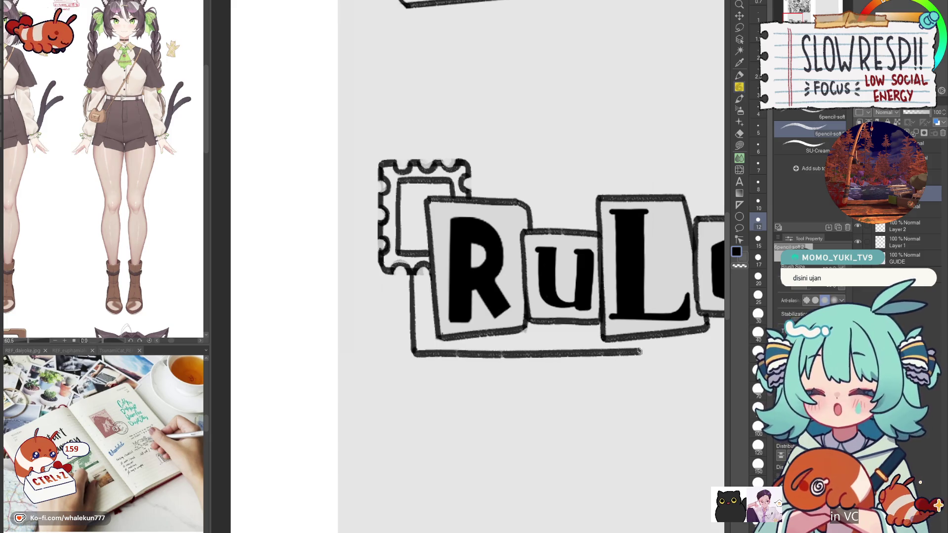
key("ctrl+z")
key("ctrl+z")
left_click_drag(586, 326, 520, 385)
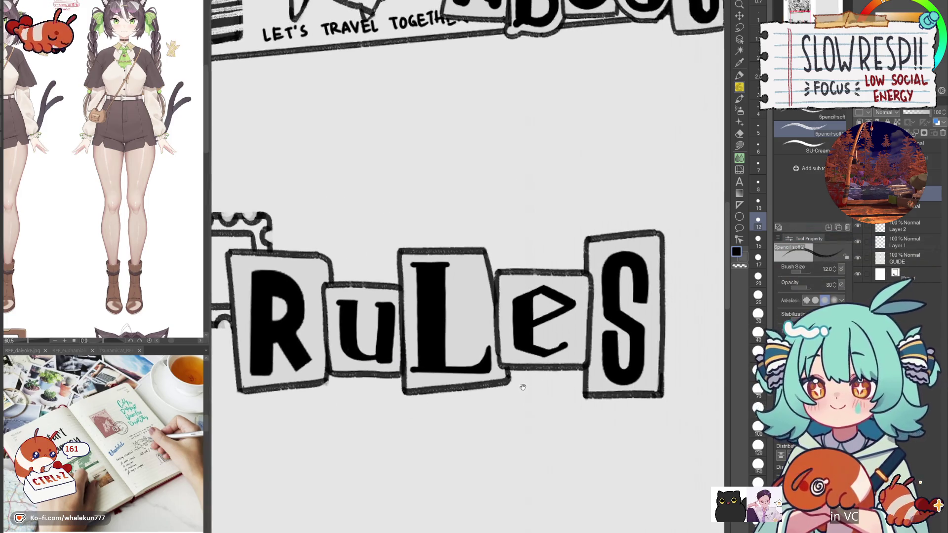
key("ctrl+minus")
key("ctrl+minus")
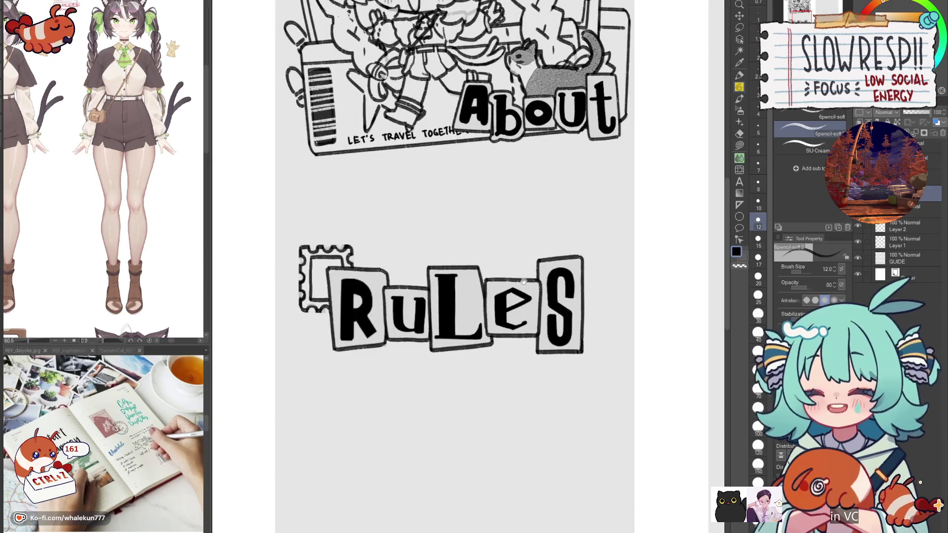
- Try out frame lines around RULES, then undo all of those attempts
scroll(524, 281, "up", 3)
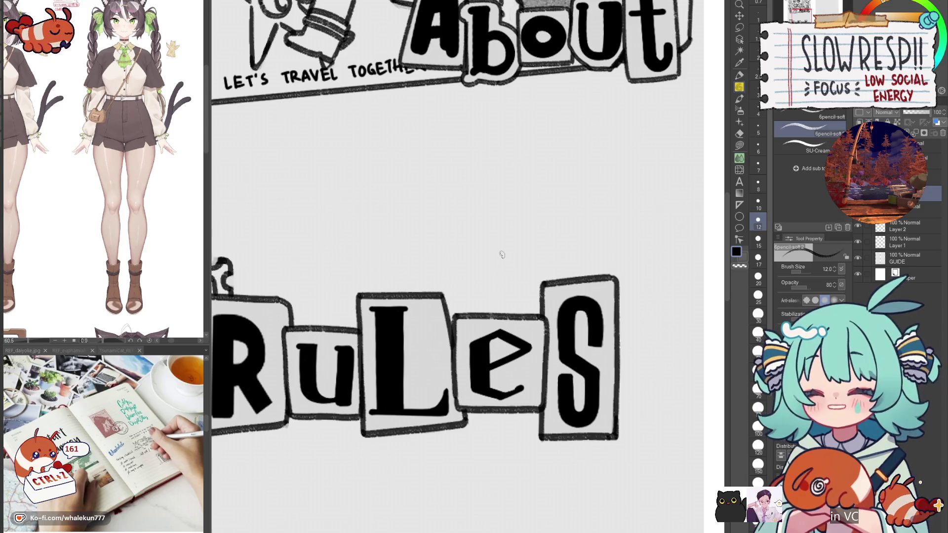
mouse_move(497, 256)
left_mouse_down()
mouse_move(496, 317)
mouse_move(518, 316)
left_mouse_up()
key("ctrl+z")
key("ctrl+z")
key("ctrl+z")
key("ctrl+z")
key("ctrl+z")
mouse_move(513, 254)
left_mouse_down()
mouse_move(511, 316)
mouse_move(593, 249)
mouse_move(696, 249)
left_mouse_up()
key("ctrl+z")
left_click_drag(514, 251, 691, 244)
key("ctrl+z")
mouse_move(513, 251)
left_mouse_down()
mouse_move(700, 246)
mouse_move(698, 328)
left_mouse_up()
key("ctrl+z")
key("ctrl+z")
scroll(642, 297, "down", 3)
key("ctrl+z")
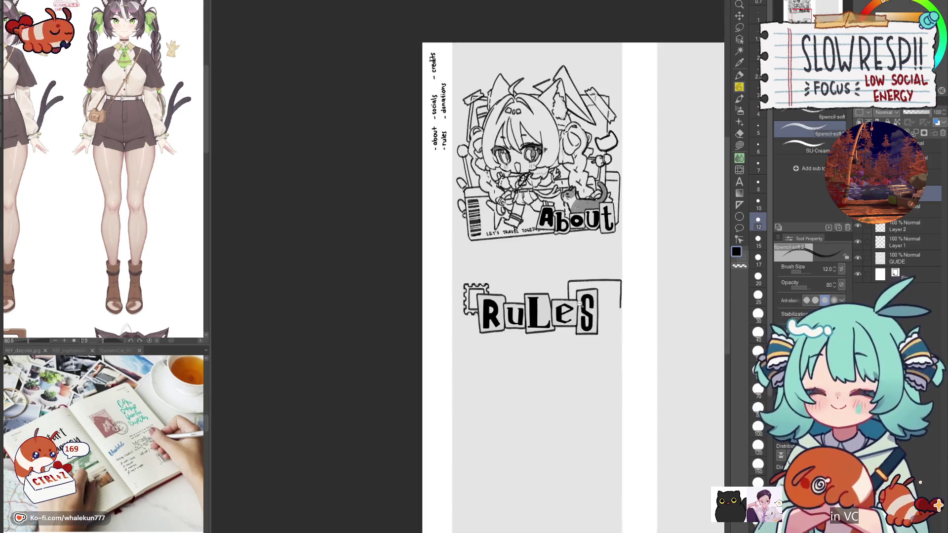
key("ctrl+z")
scroll(553, 291, "up", 2)
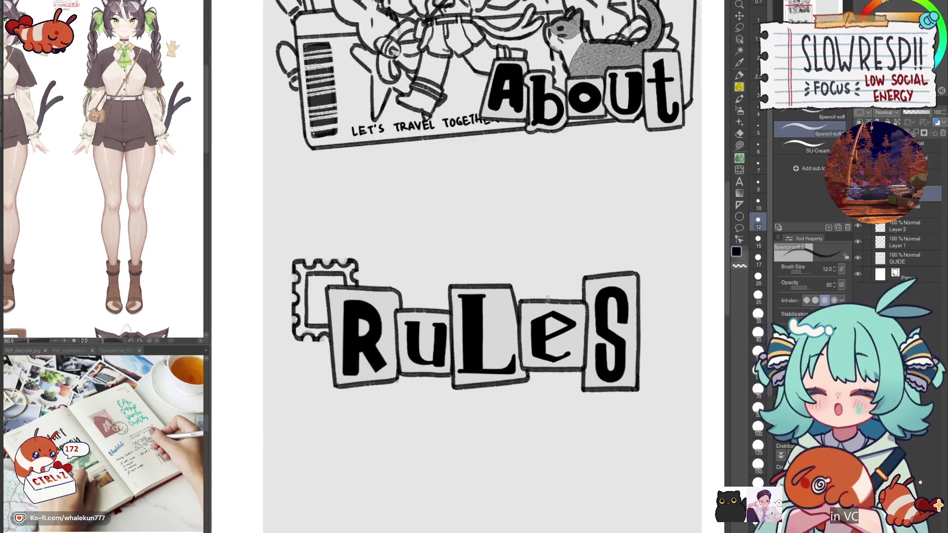
key("ctrl+z")
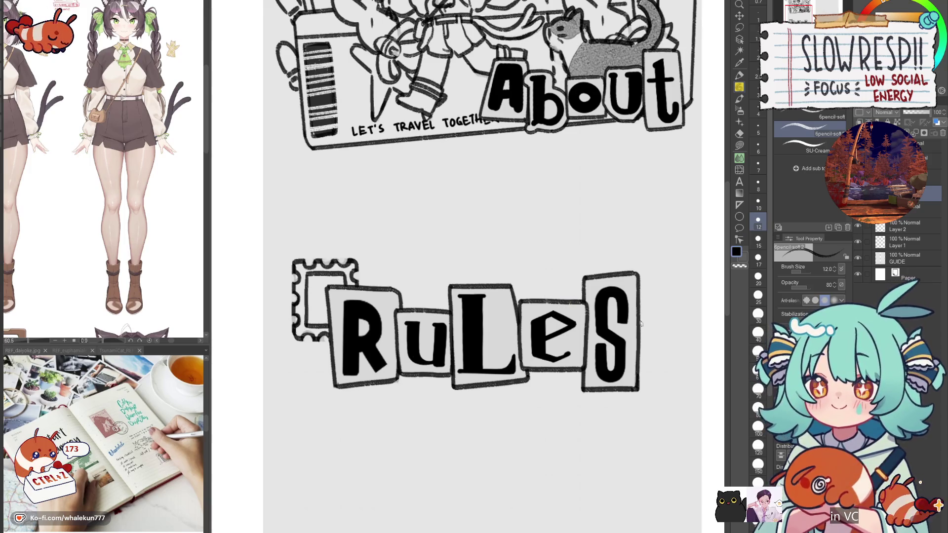
- Draw an L-shaped box edge extending out from under the S, redrawing until it fits
left_click_drag(657, 353, 617, 323)
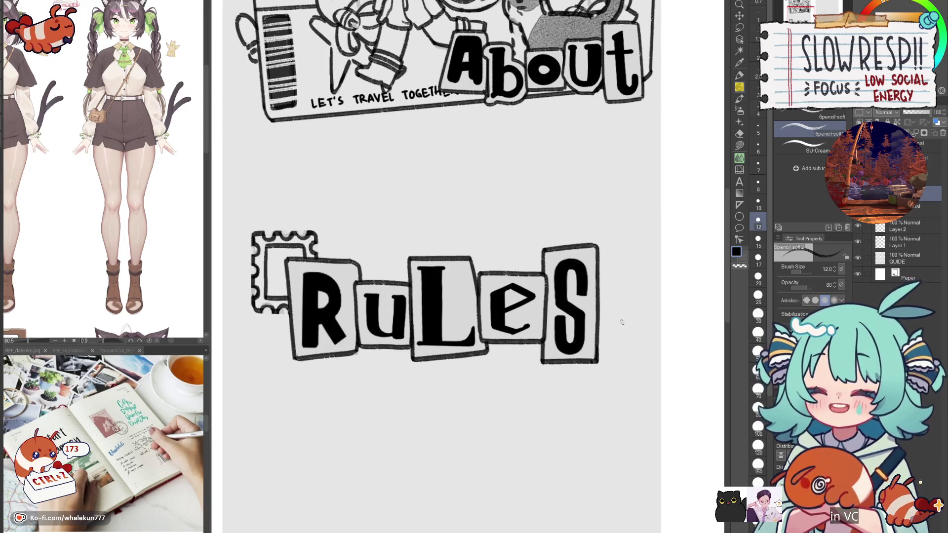
key("h")
key("h")
scroll(623, 269, "up", 2)
key("ctrl+z")
mouse_move(590, 273)
left_mouse_down()
mouse_move(632, 273)
mouse_move(635, 368)
left_mouse_up()
key("ctrl+z")
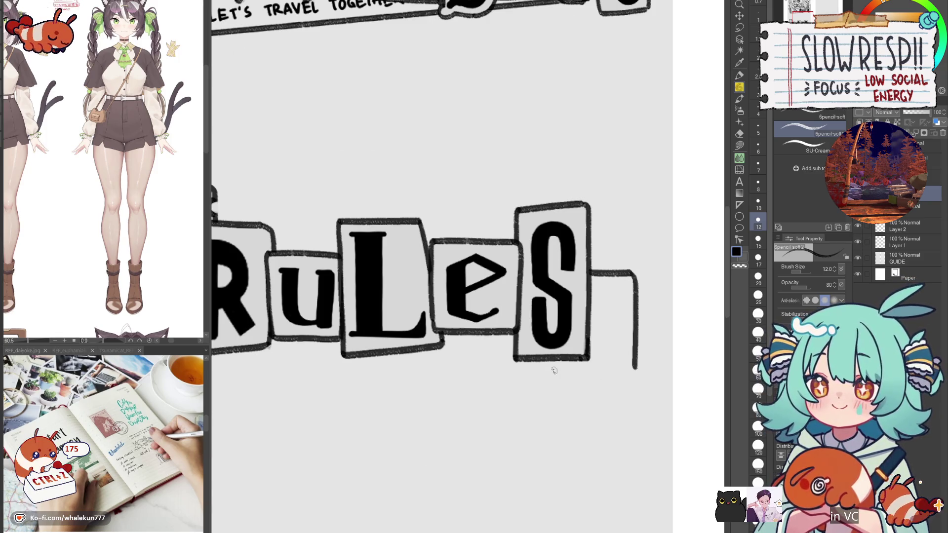
mouse_move(553, 367)
left_mouse_down()
mouse_move(568, 380)
mouse_move(617, 380)
mouse_move(550, 376)
mouse_move(605, 371)
mouse_move(555, 366)
mouse_move(610, 376)
mouse_move(635, 369)
mouse_move(558, 375)
mouse_move(638, 374)
left_mouse_up()
key("ctrl+z")
key("ctrl+z")
key("ctrl+z")
key("ctrl+z")
key("ctrl+z")
mouse_move(552, 358)
left_mouse_down()
mouse_move(572, 377)
mouse_move(637, 371)
mouse_move(554, 370)
mouse_move(633, 371)
left_mouse_up()
key("ctrl+z")
key("ctrl+z")
left_click_drag(553, 360, 632, 371)
left_click_drag(616, 275, 579, 276)
key("ctrl+z")
key("ctrl+z")
key("ctrl+z")
- Add a scalloped top edge to the new box behind the S
key("c")
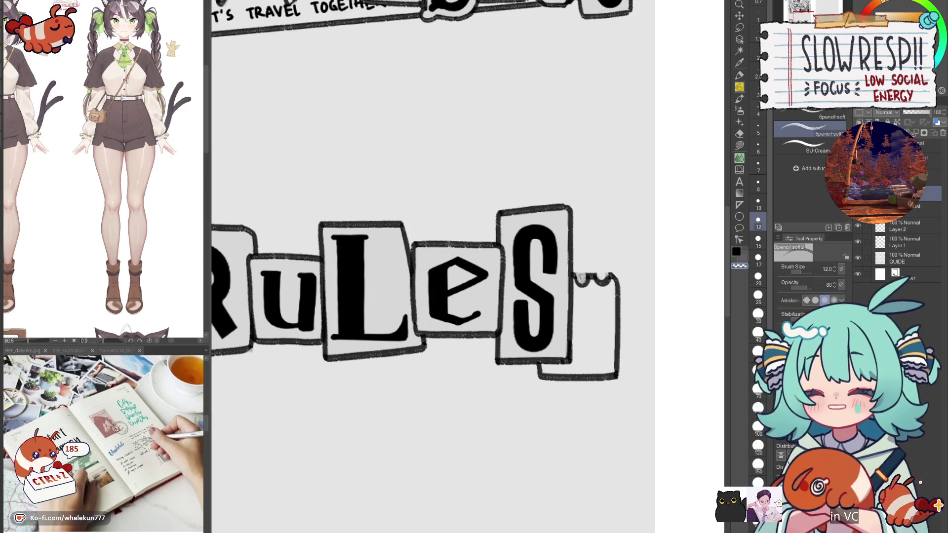
key("c")
mouse_move(574, 277)
left_mouse_down()
mouse_move(592, 276)
mouse_move(613, 301)
left_mouse_up()
key("c")
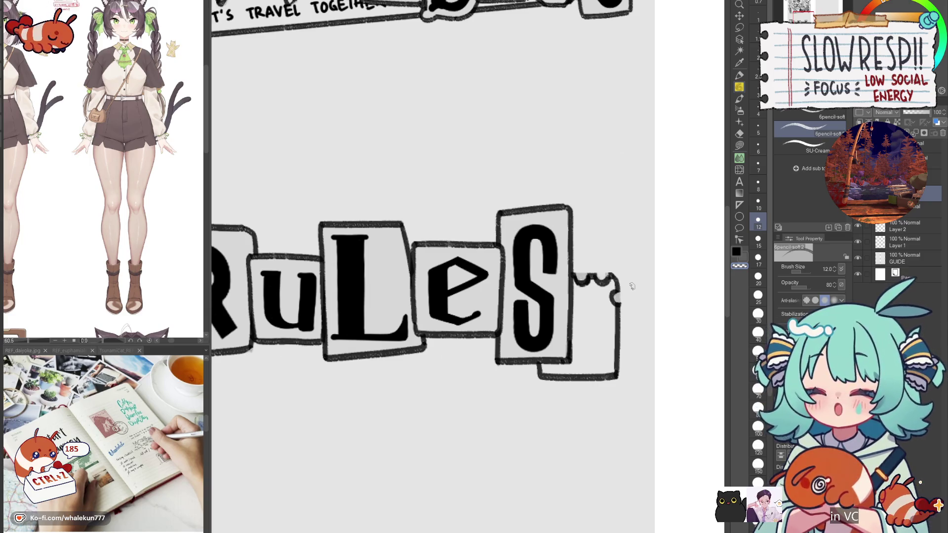
- Draw and touch up scallop loops along the right edge of the card behind the S
scroll(630, 289, "down", 2)
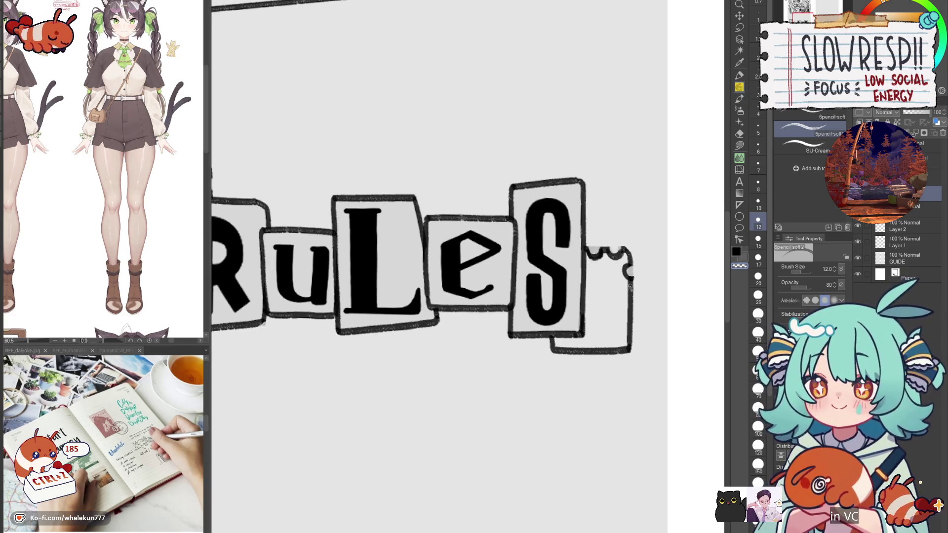
left_click_drag(629, 286, 614, 313)
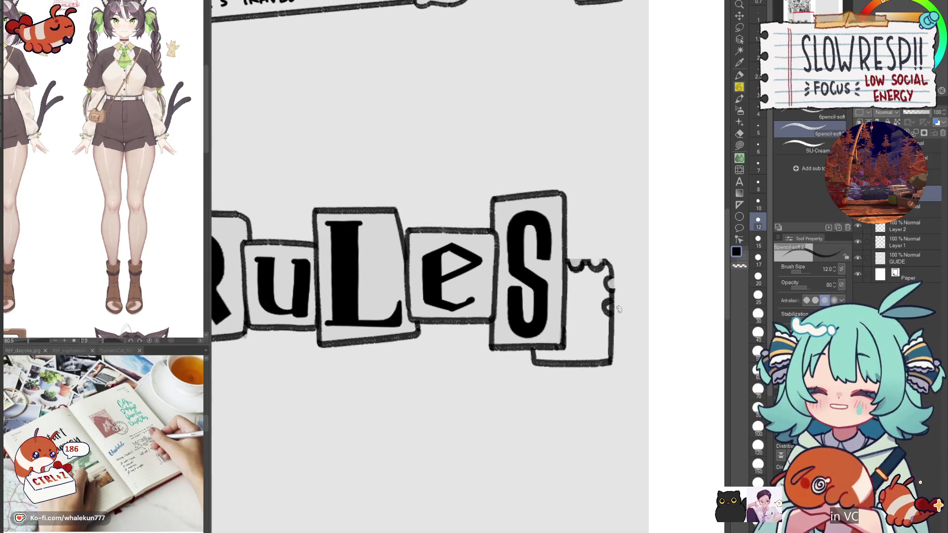
left_click_drag(611, 320, 609, 316)
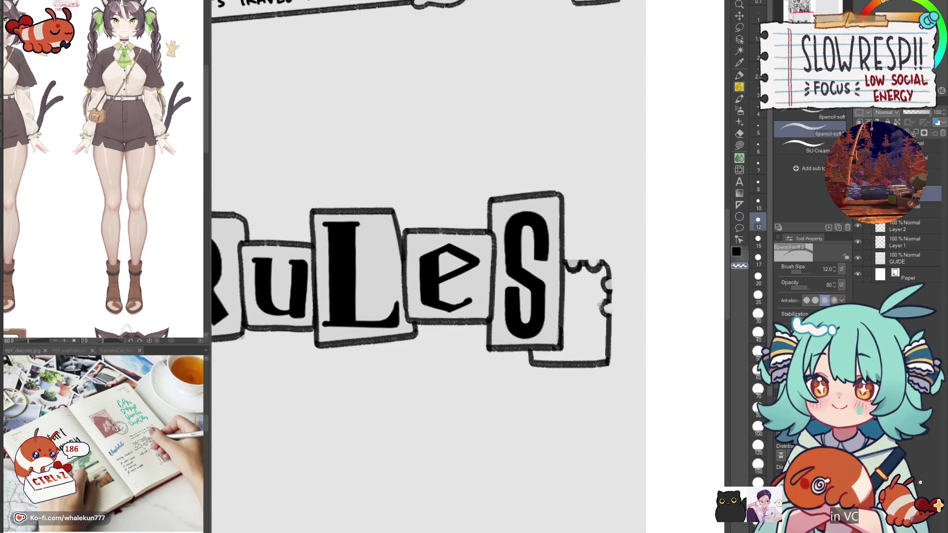
left_click_drag(608, 323, 610, 363)
key("c")
key("c")
key("c")
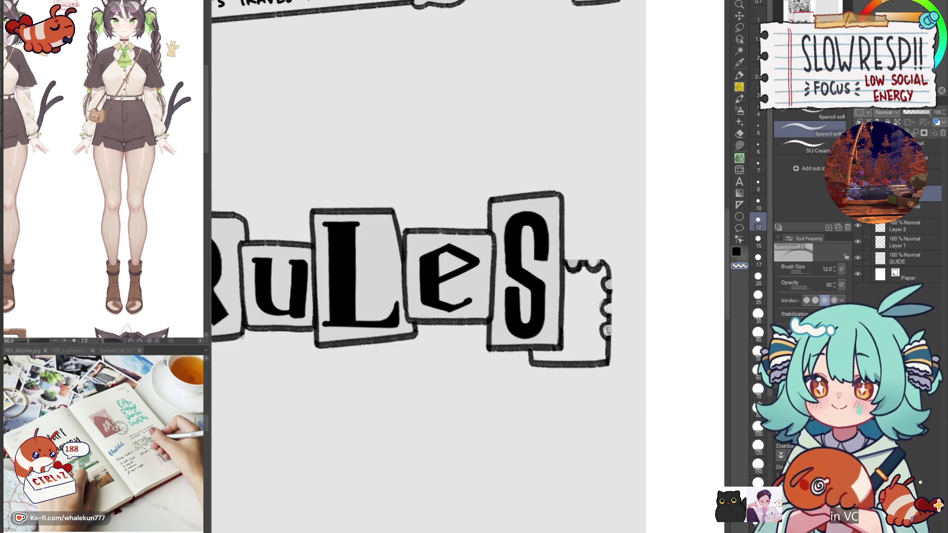
key("c")
left_click_drag(603, 321, 606, 336)
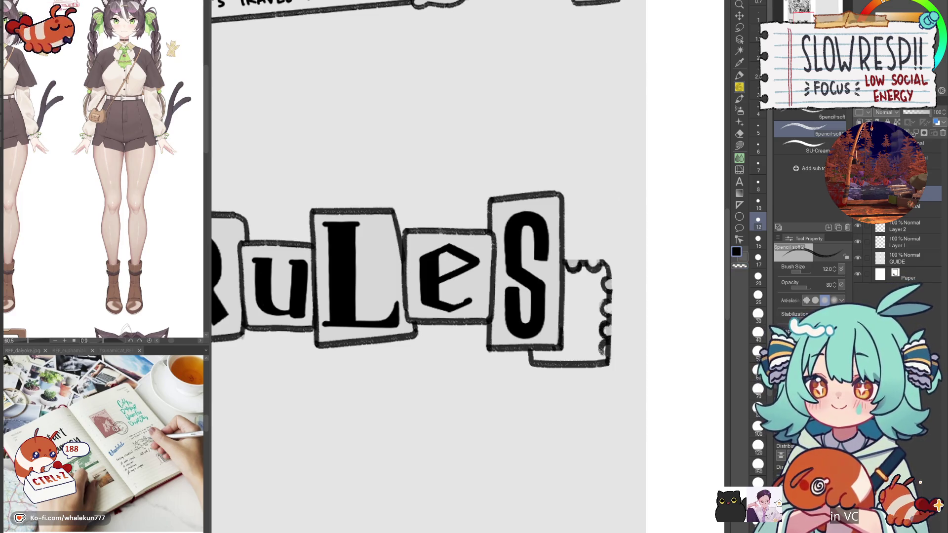
key("c")
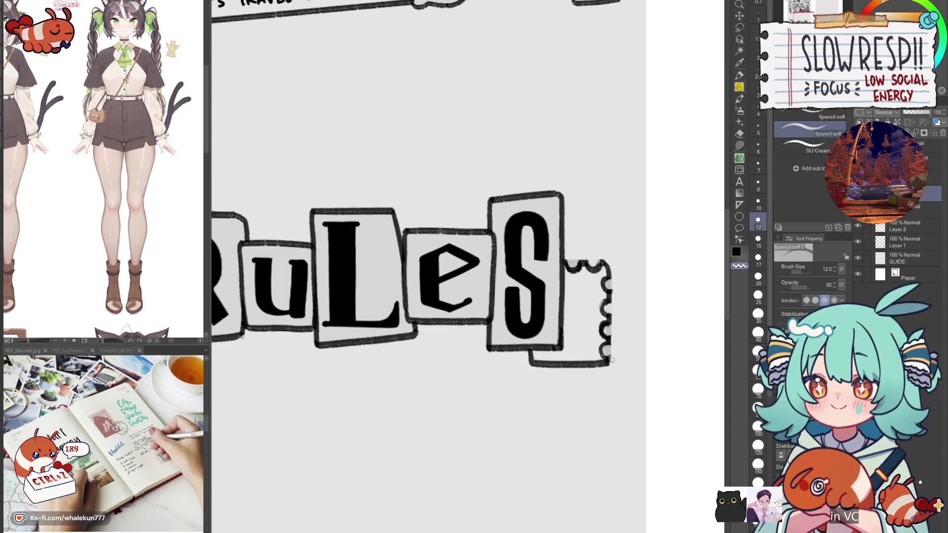
- Lasso the scalloped strip beside the S, reposition it, deselect with Ctrl+D, and inspect
left_click(738, 27)
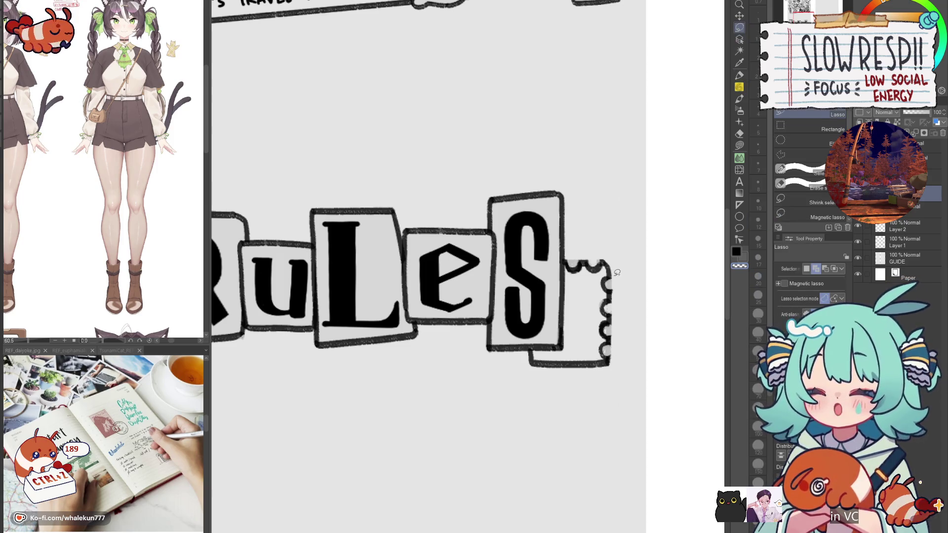
left_click_drag(603, 355, 616, 296)
left_click(738, 16)
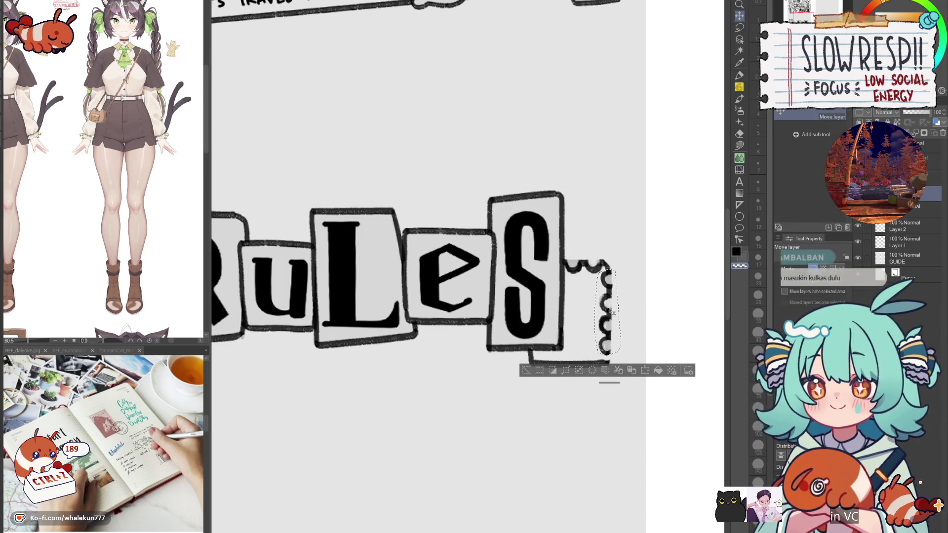
key("p")
key("ctrl+d")
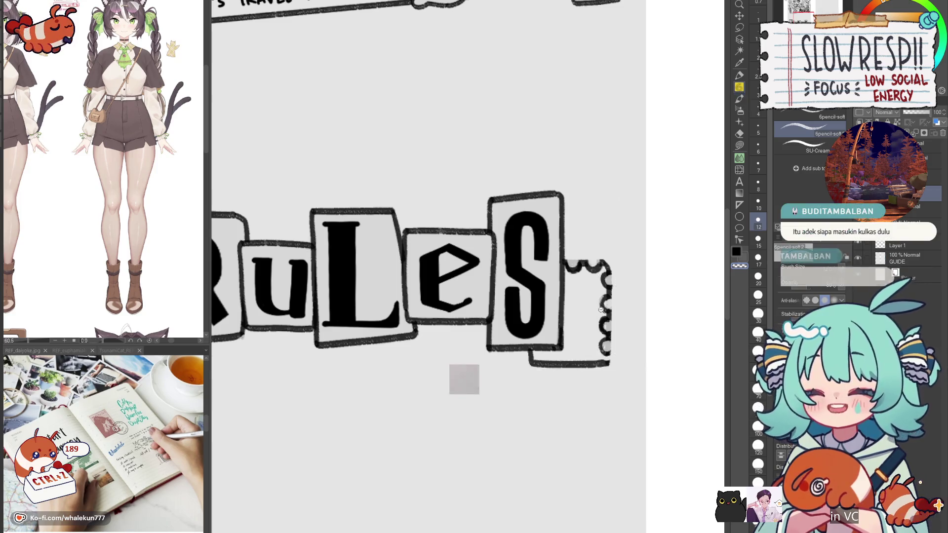
scroll(614, 314, "up", 2)
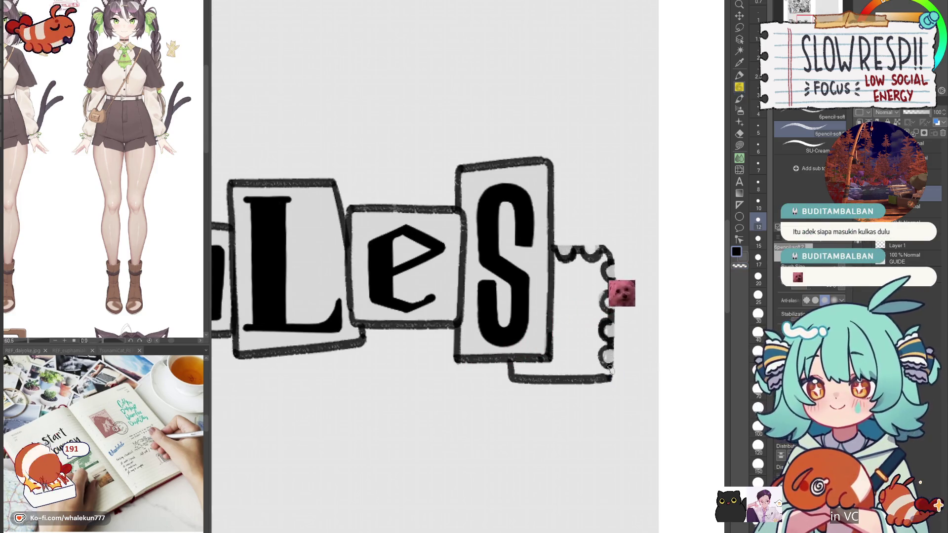
left_click_drag(620, 357, 610, 361)
left_click_drag(598, 259, 575, 290)
- Undo the stray stroke and draw scallop bumps along the frame's bottom edge behind the S
key("h")
key("h")
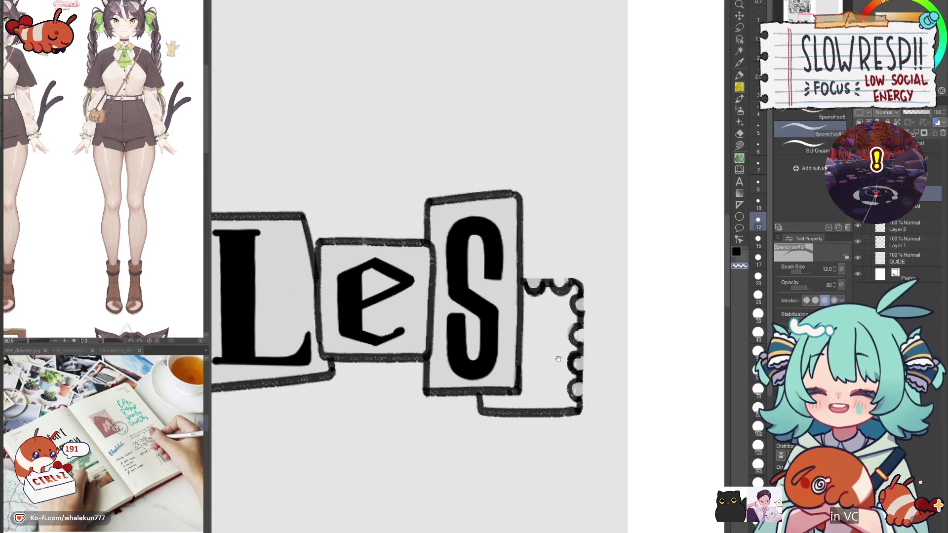
left_click_drag(532, 279, 543, 201)
key("ctrl+z")
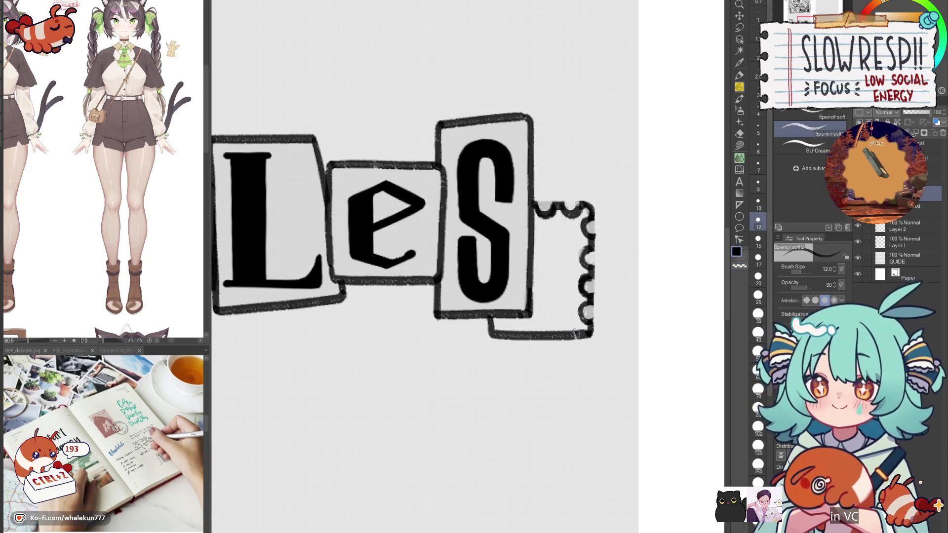
left_click_drag(560, 337, 573, 338)
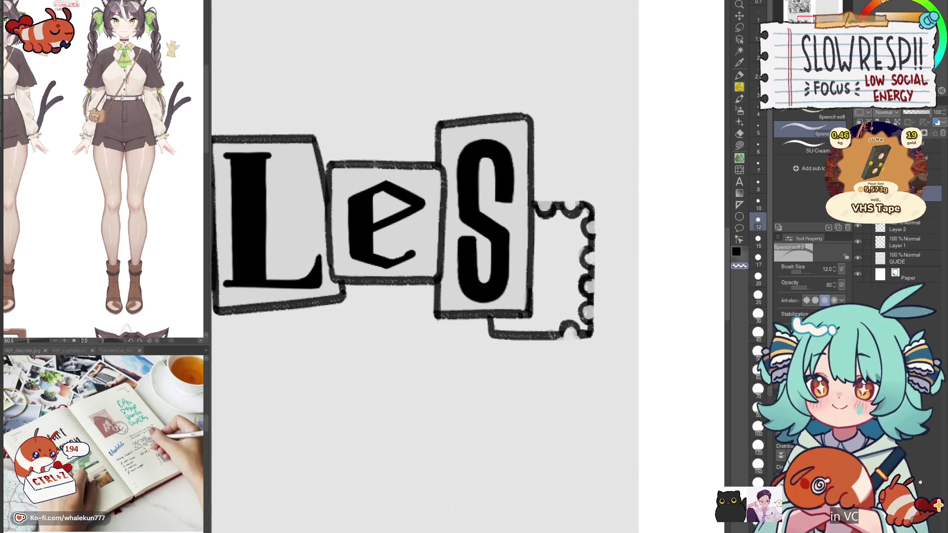
mouse_move(531, 338)
left_mouse_down()
mouse_move(551, 323)
mouse_move(560, 328)
mouse_move(504, 326)
mouse_move(499, 337)
left_mouse_up()
key("ctrl+z")
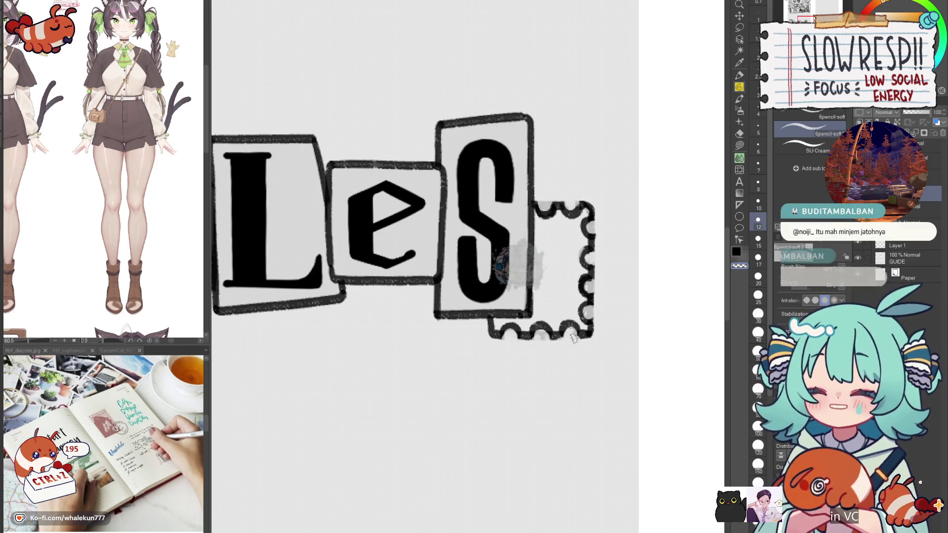
scroll(568, 321, "down", 4)
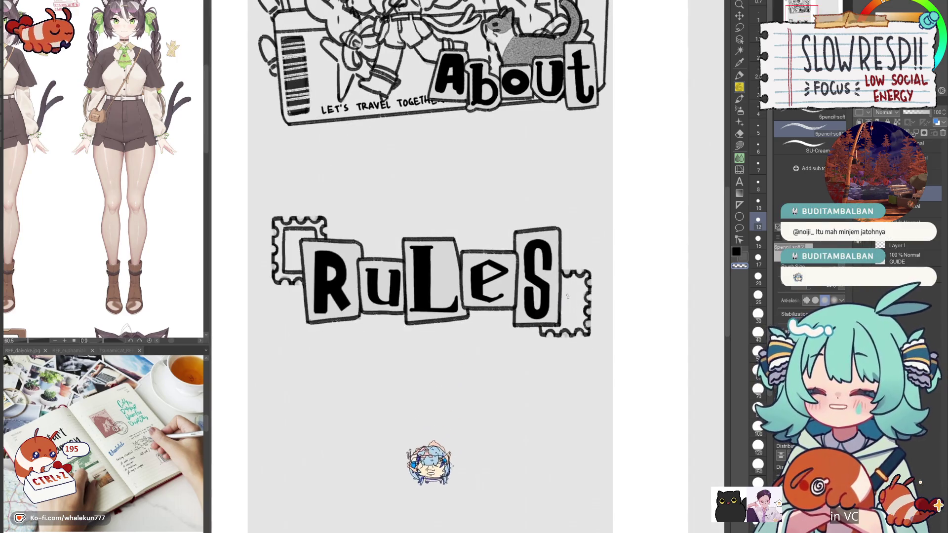
- Try frame lines right of the S and near the L and e, undoing both attempts
scroll(573, 292, "right", 2)
scroll(576, 288, "up", 2)
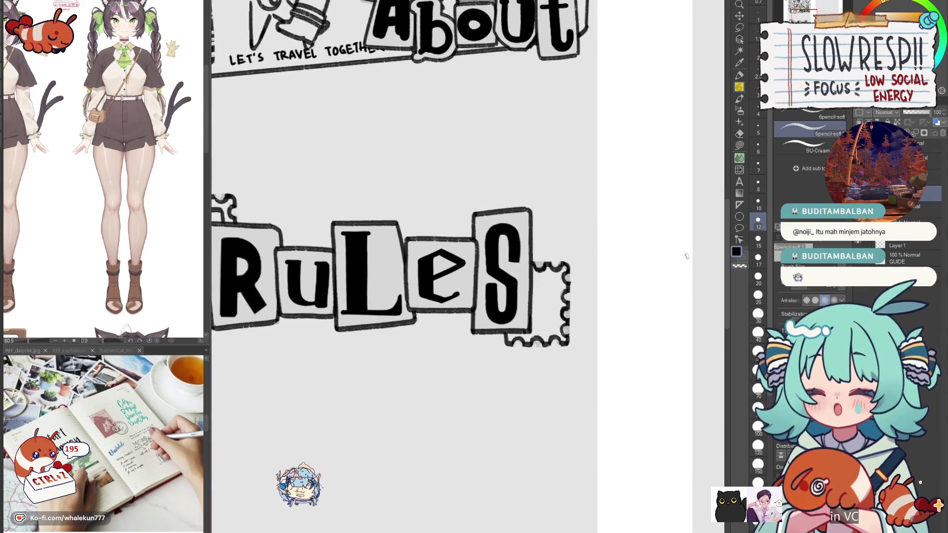
scroll(533, 271, "up", 2)
mouse_move(531, 280)
left_mouse_down()
mouse_move(577, 281)
mouse_move(547, 281)
mouse_move(570, 282)
mouse_move(572, 365)
left_mouse_up()
key("ctrl+z")
scroll(568, 351, "down", 5)
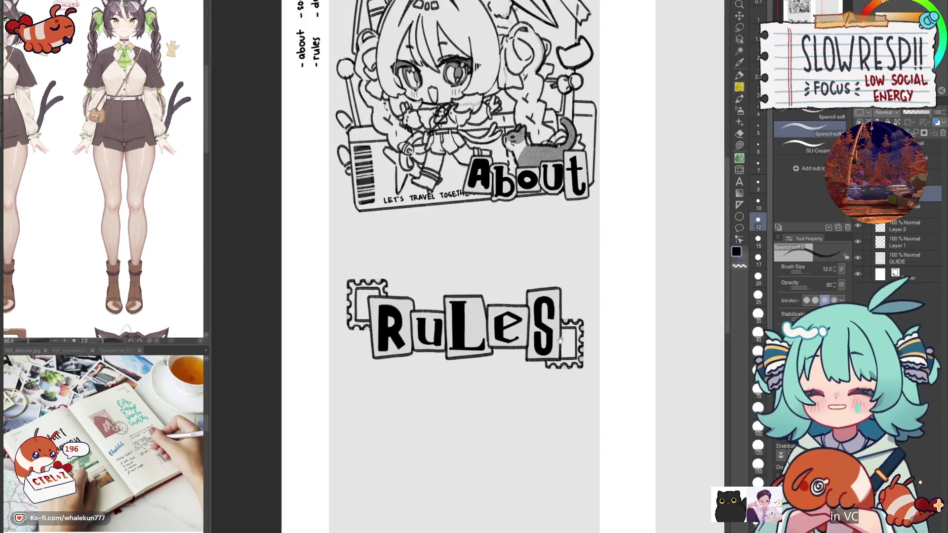
scroll(472, 336, "up", 3)
left_click_drag(478, 385, 462, 381)
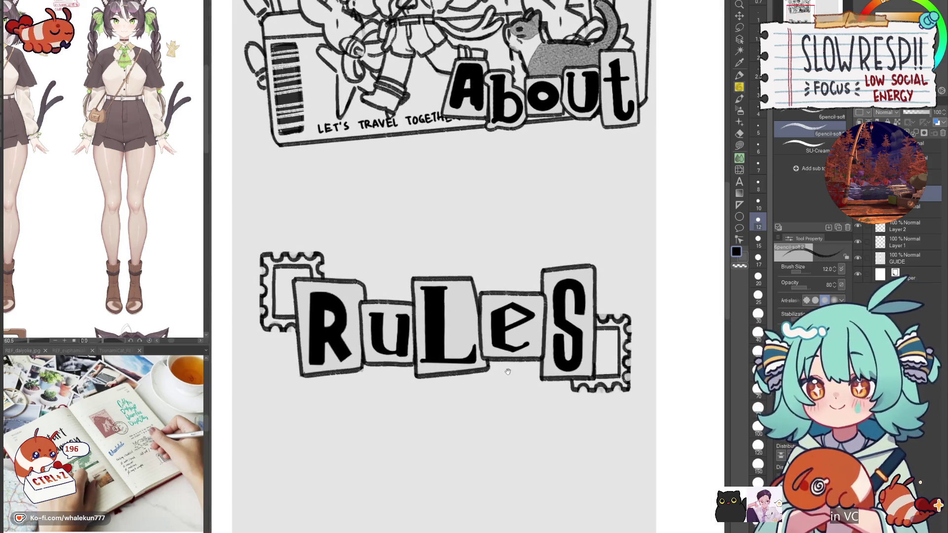
scroll(485, 240, "up", 1)
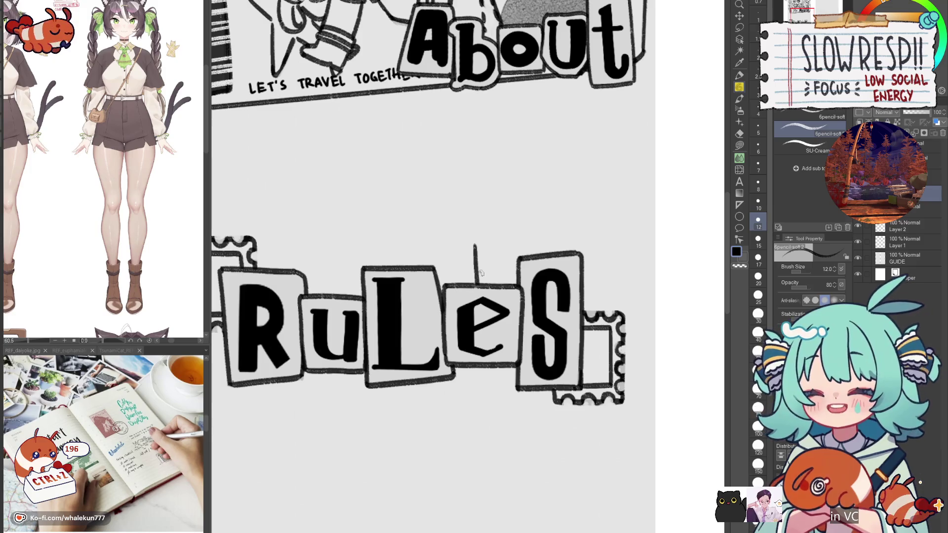
mouse_move(419, 263)
left_mouse_down()
mouse_move(450, 232)
mouse_move(474, 283)
left_mouse_up()
key("ctrl+z")
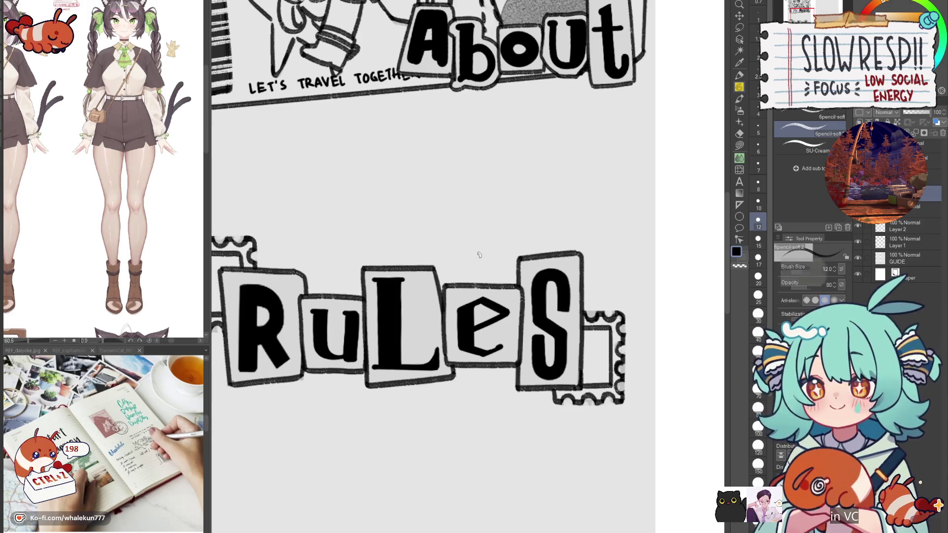
- Draw and redraw the top edge of the torn-paper frame behind the e and S
scroll(508, 256, "down", 2)
scroll(508, 257, "down", 1)
key("ctrl+z")
scroll(511, 286, "up", 2)
key("ctrl+z")
mouse_move(467, 315)
left_mouse_down()
mouse_move(467, 336)
mouse_move(471, 314)
mouse_move(543, 309)
left_mouse_up()
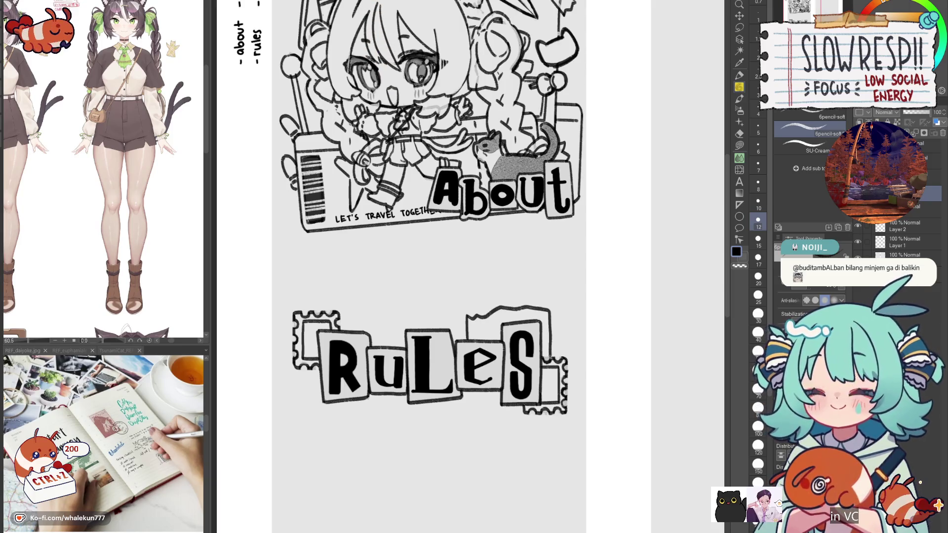
key("ctrl+z")
left_click_drag(466, 316, 517, 309)
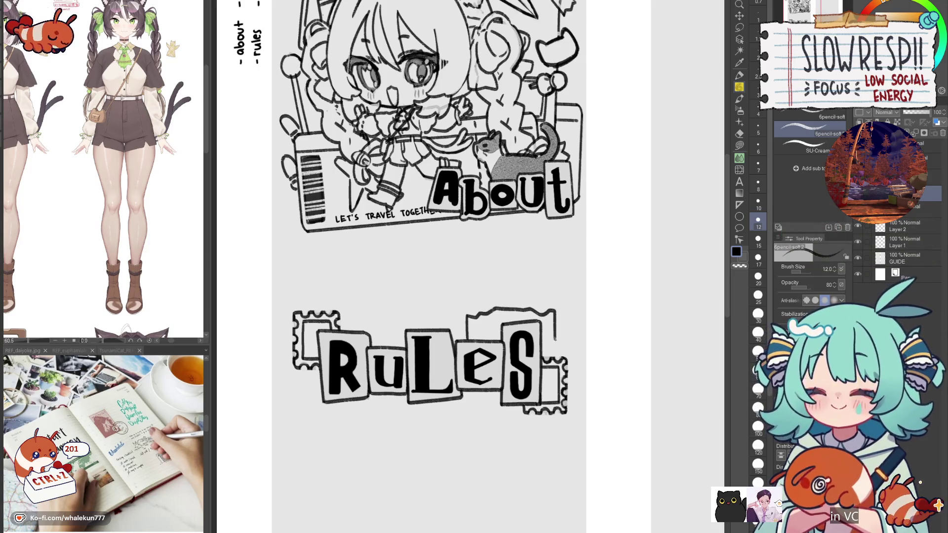
scroll(540, 325, "down", 2)
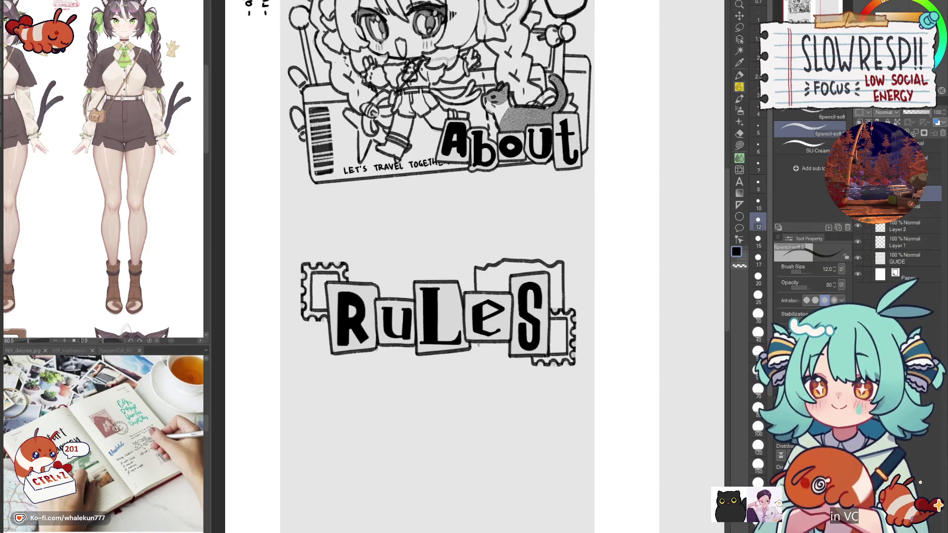
key("ctrl+z")
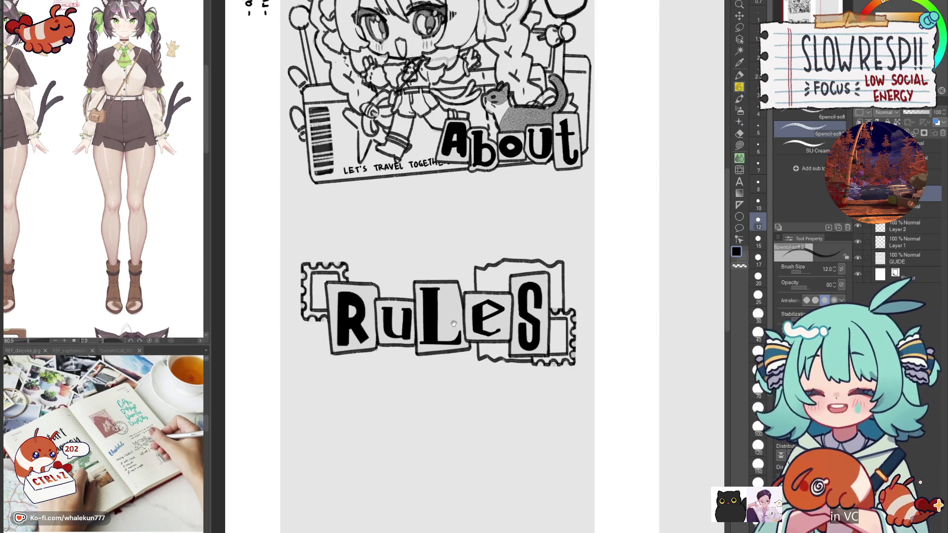
- Draw the left and bottom edges of a paper-scrap frame behind the R and u
left_click_drag(457, 329, 503, 327)
scroll(373, 277, "up", 2)
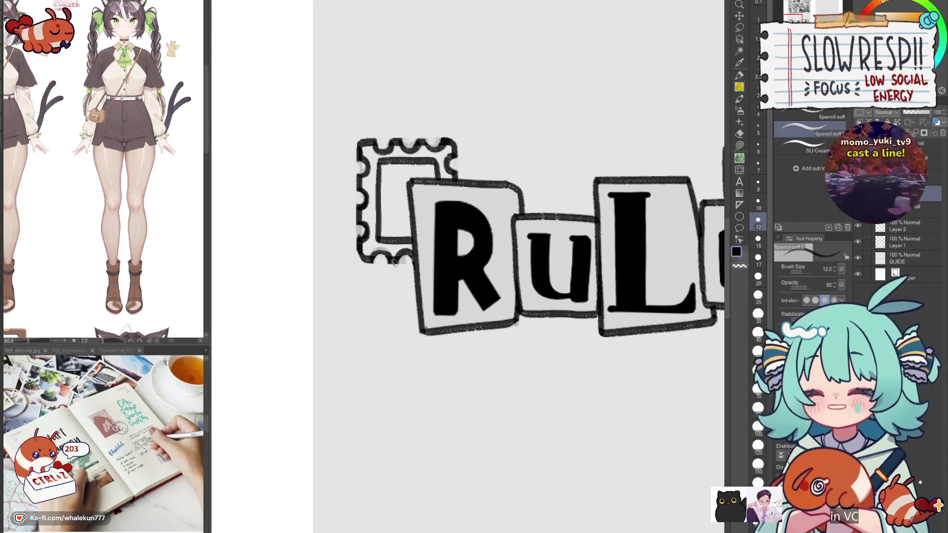
left_click_drag(394, 261, 395, 336)
key("ctrl+z")
left_click_drag(393, 257, 395, 354)
key("ctrl+z")
mouse_move(393, 260)
left_mouse_down()
mouse_move(395, 352)
mouse_move(395, 340)
mouse_move(537, 349)
left_mouse_up()
key("ctrl+z")
left_click_drag(536, 316, 534, 348)
key("ctrl+z")
- Add a wavy torn top edge and a right edge dropping down from its end
key("ctrl+z")
left_click_drag(536, 316, 534, 351)
scroll(536, 340, "up", 3)
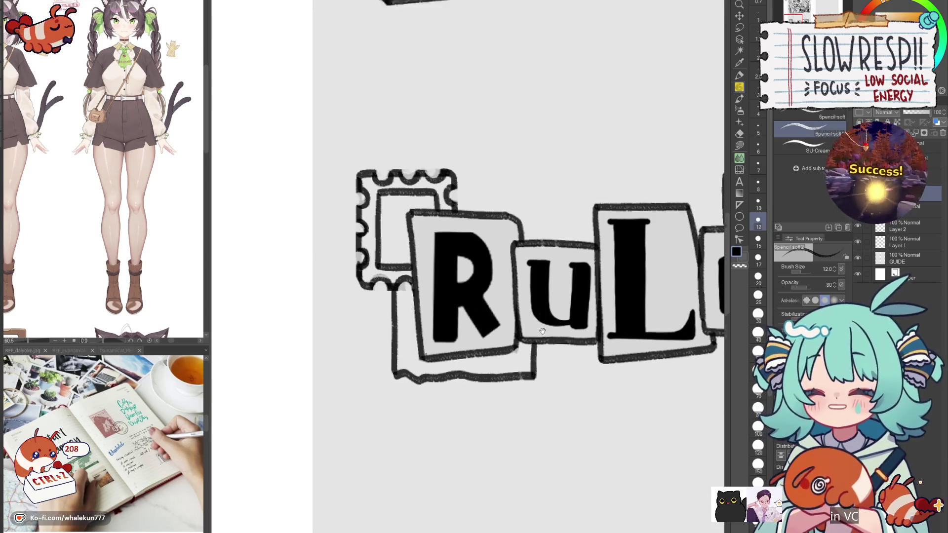
mouse_move(407, 197)
left_mouse_down()
mouse_move(529, 202)
mouse_move(537, 286)
left_mouse_up()
key("ctrl+z")
left_click_drag(533, 200, 537, 275)
key("ctrl+z")
left_click_drag(531, 202, 536, 288)
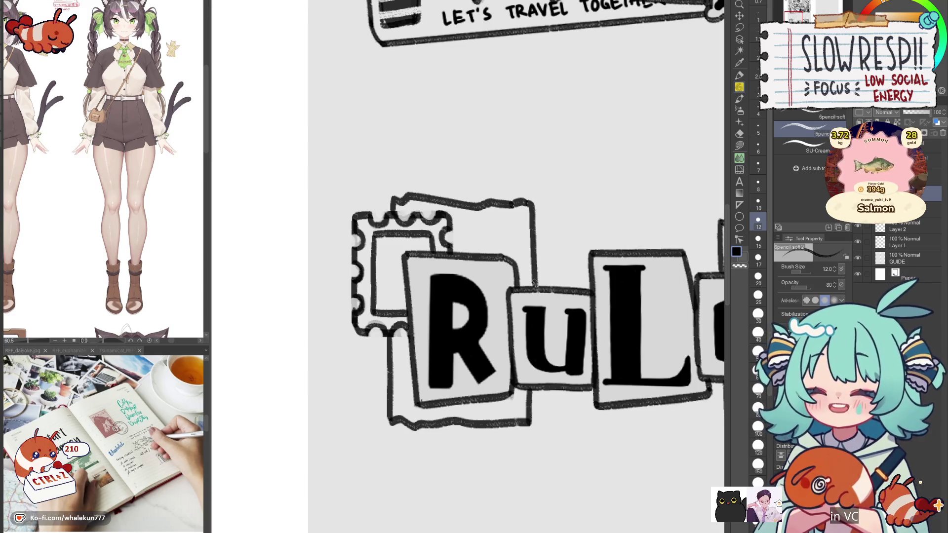
scroll(553, 251, "down", 5)
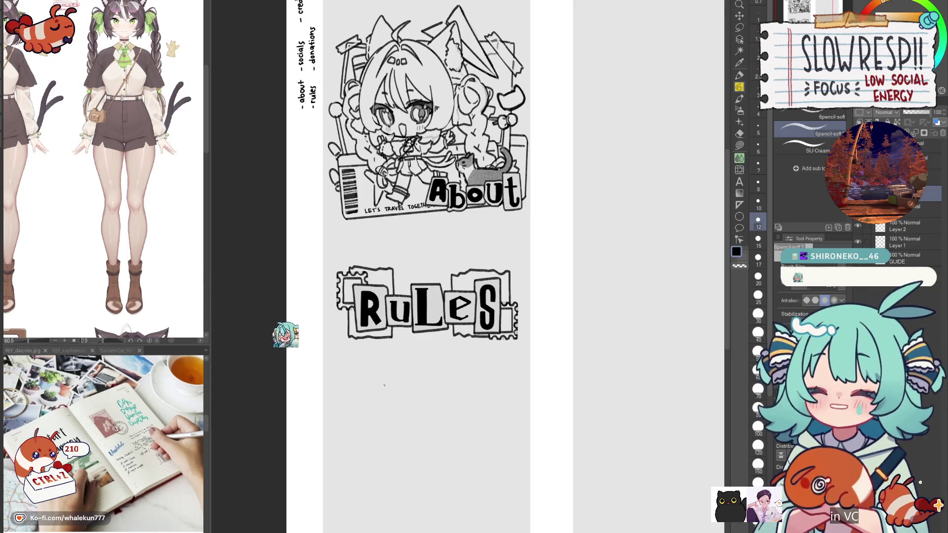
- Undo the extra strokes left of and below the RULES stamp frame
left_click_drag(505, 265, 560, 269)
scroll(557, 269, "up", 3)
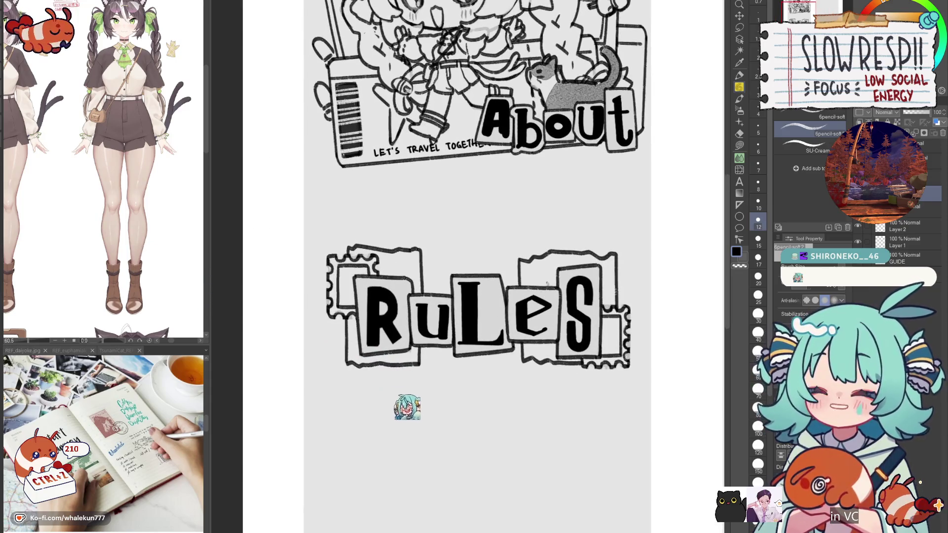
scroll(447, 274, "up", 3)
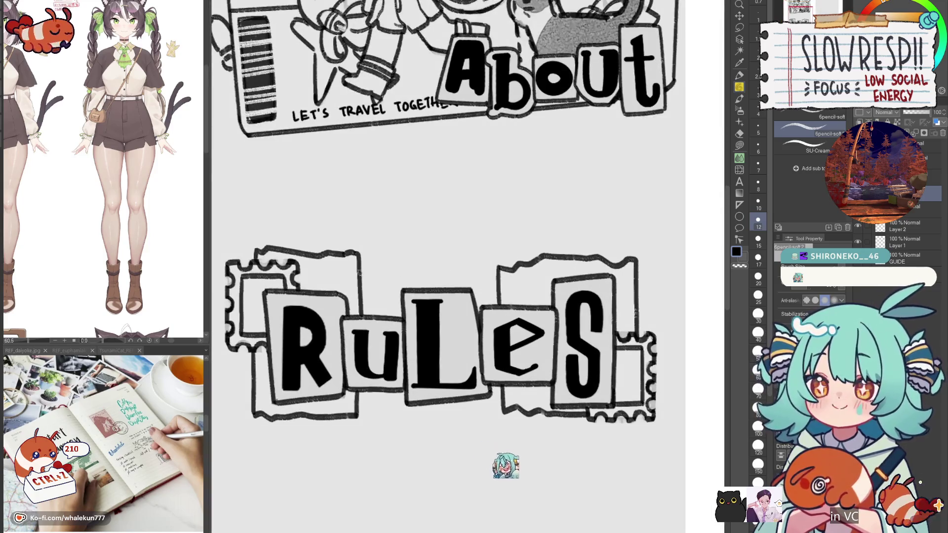
left_click_drag(376, 272, 390, 274)
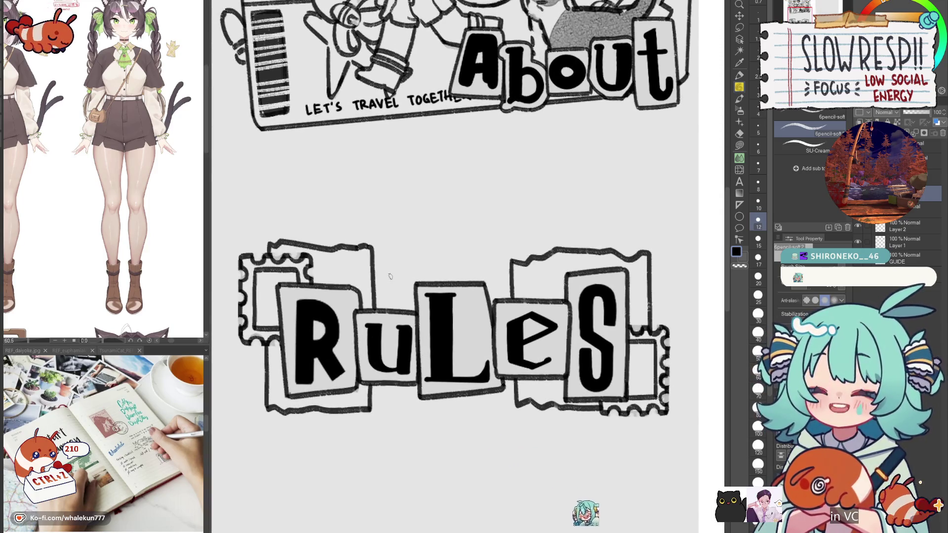
left_click_drag(452, 330, 462, 340)
key("ctrl+z")
key("ctrl+z")
key("ctrl+z")
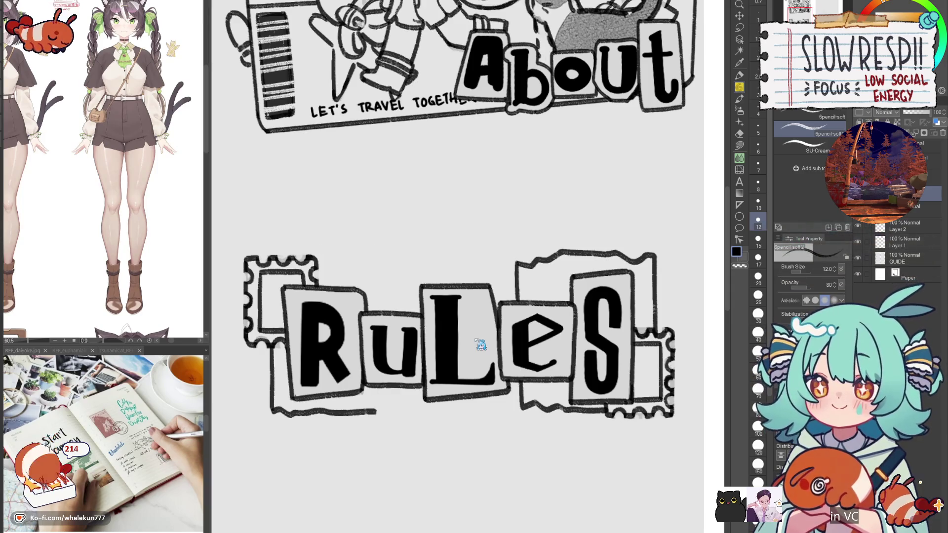
key("ctrl+z")
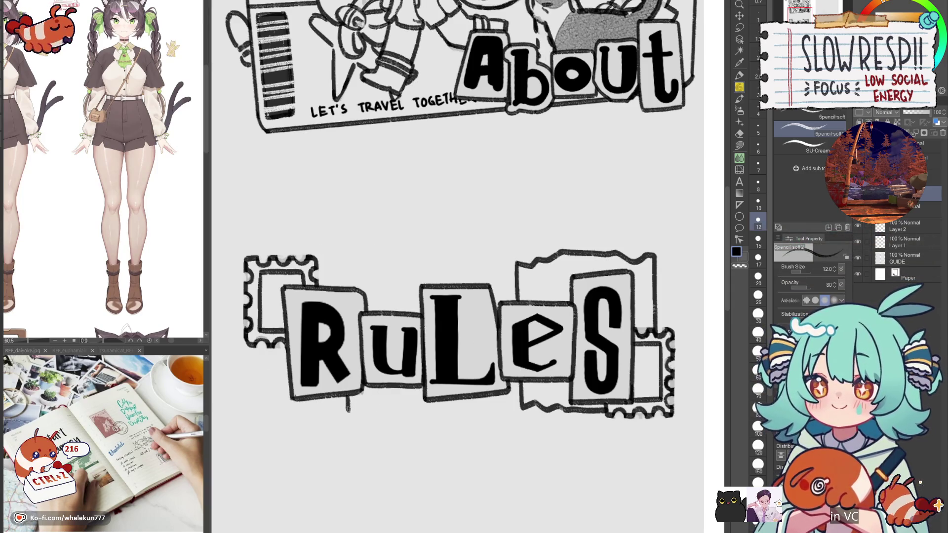
left_click_drag(347, 409, 364, 408)
key("ctrl+z")
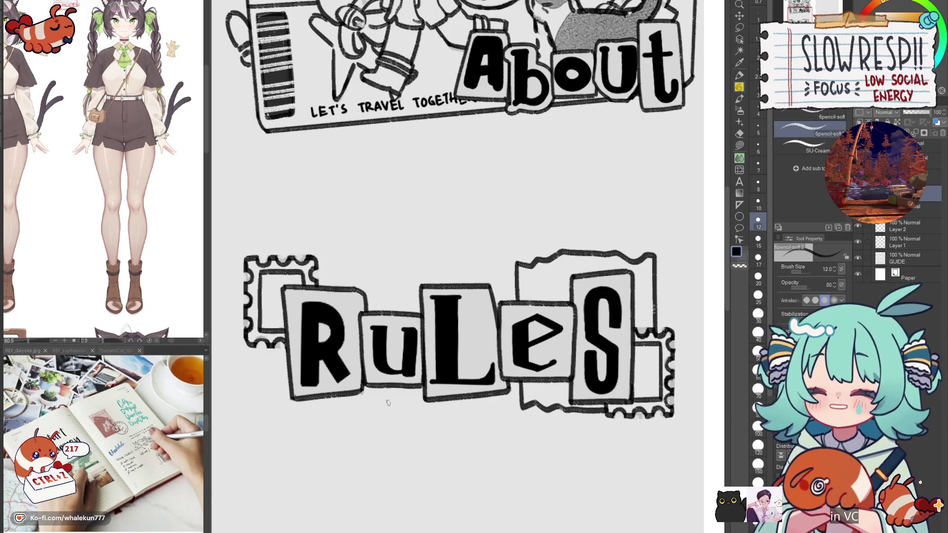